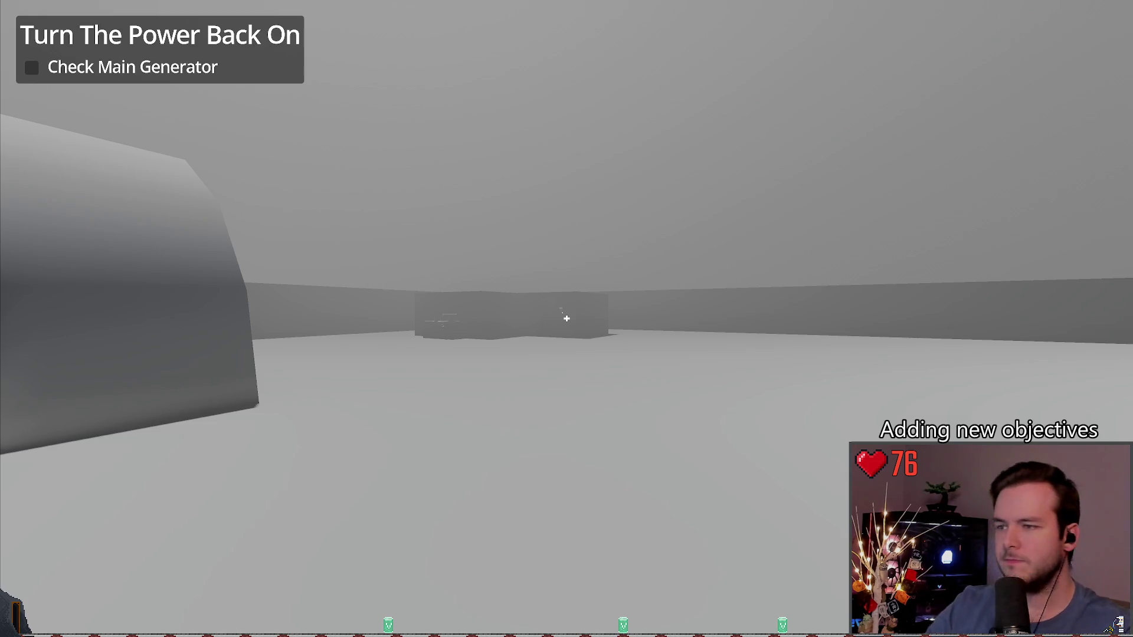
# - Check the main generator panel, then go outside and start the auxiliary generator
pyautogui.press('w')
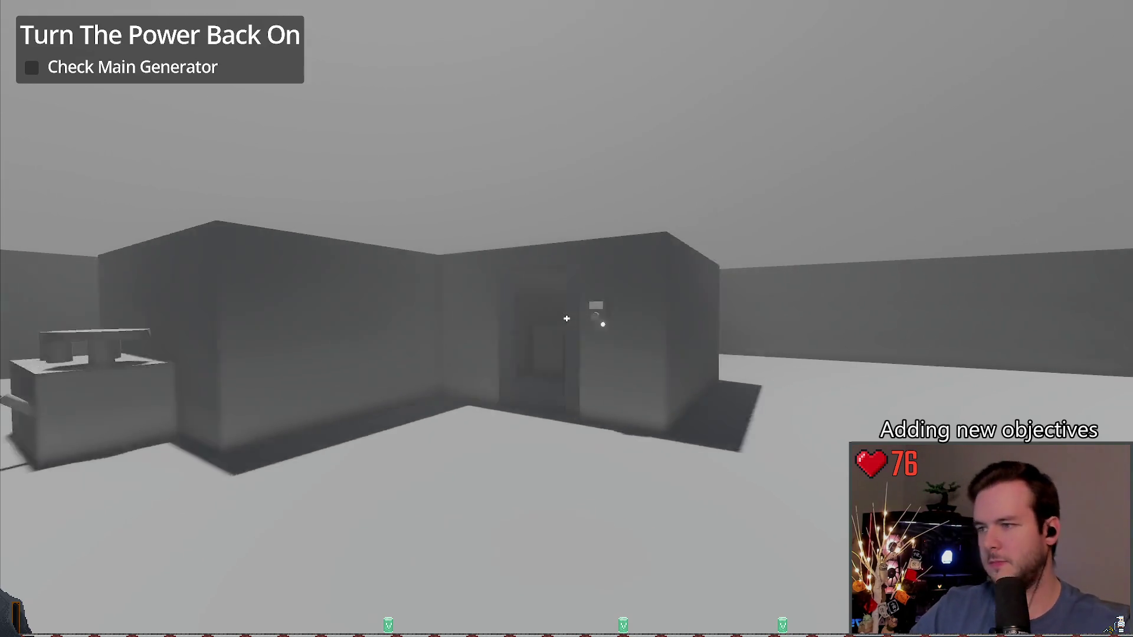
pyautogui.press('w')
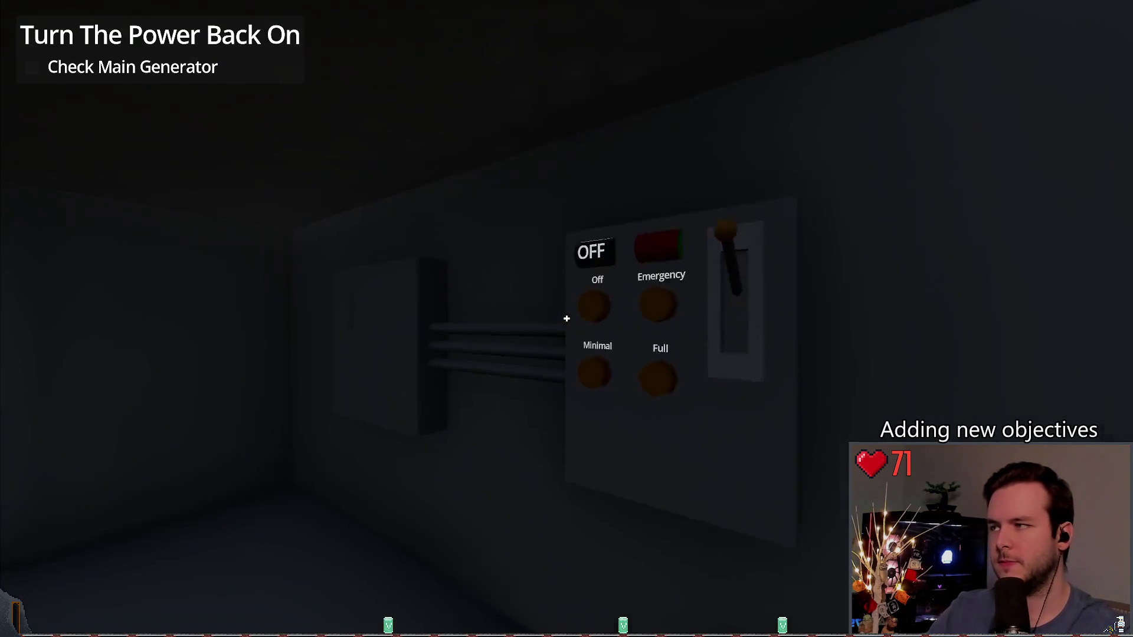
pyautogui.press('w')
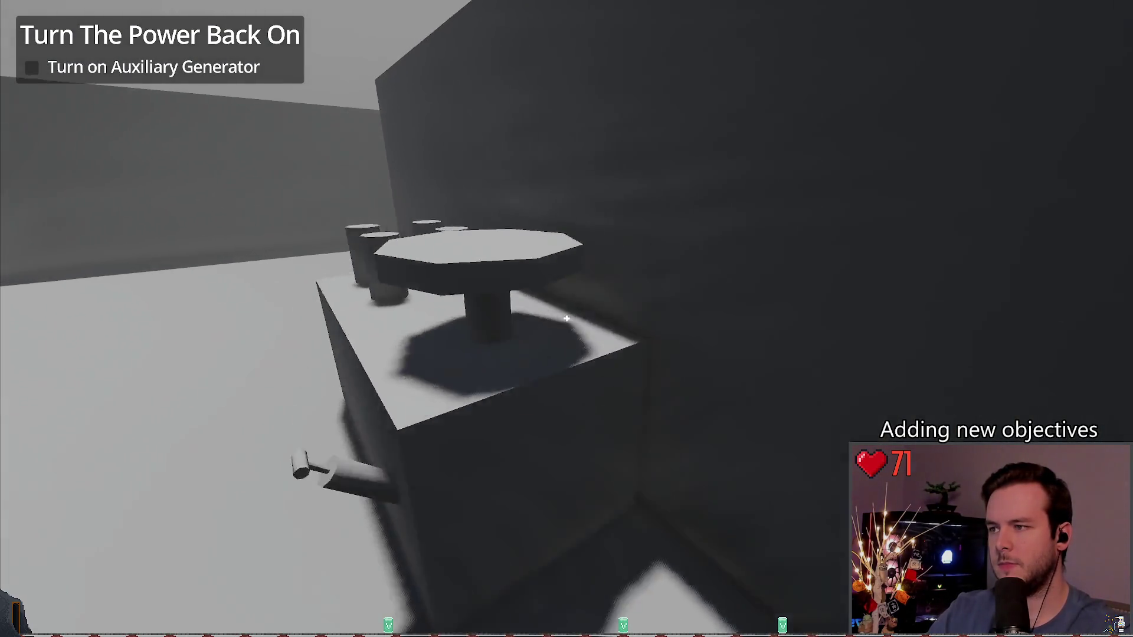
pyautogui.press('w')
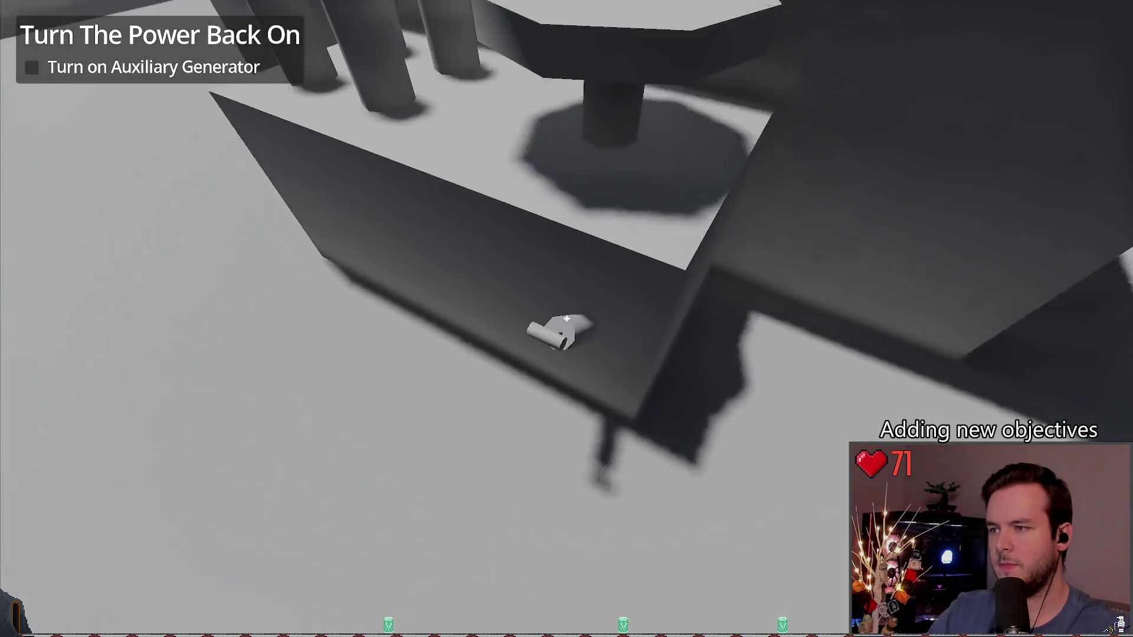
pyautogui.press('s')
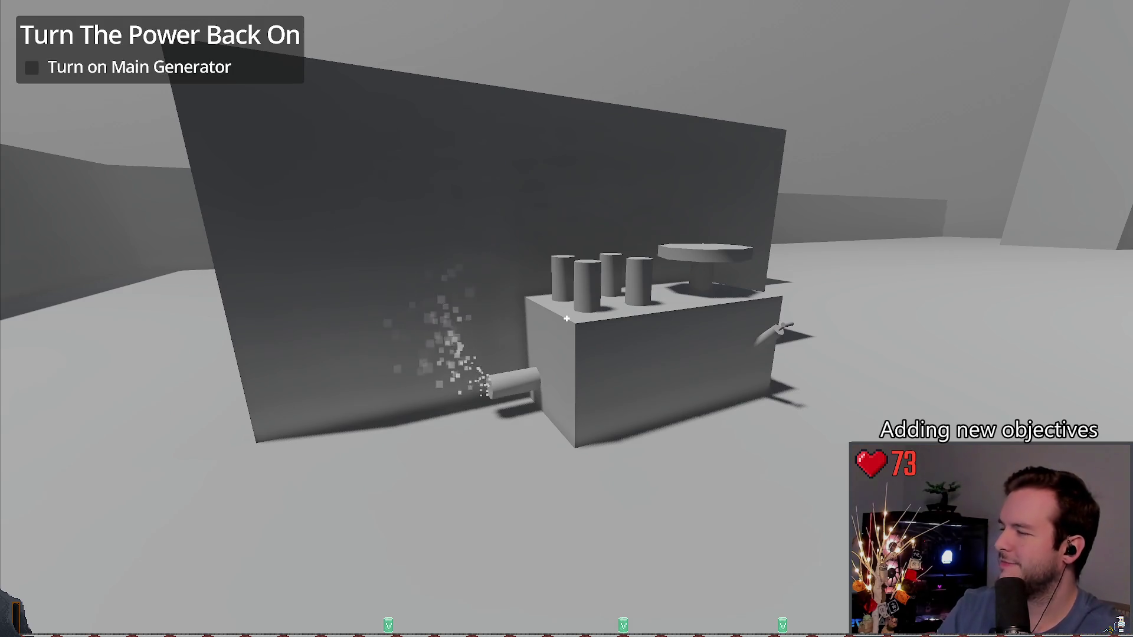
# - Go back inside and start the main generator from its control panel
pyautogui.press('w')
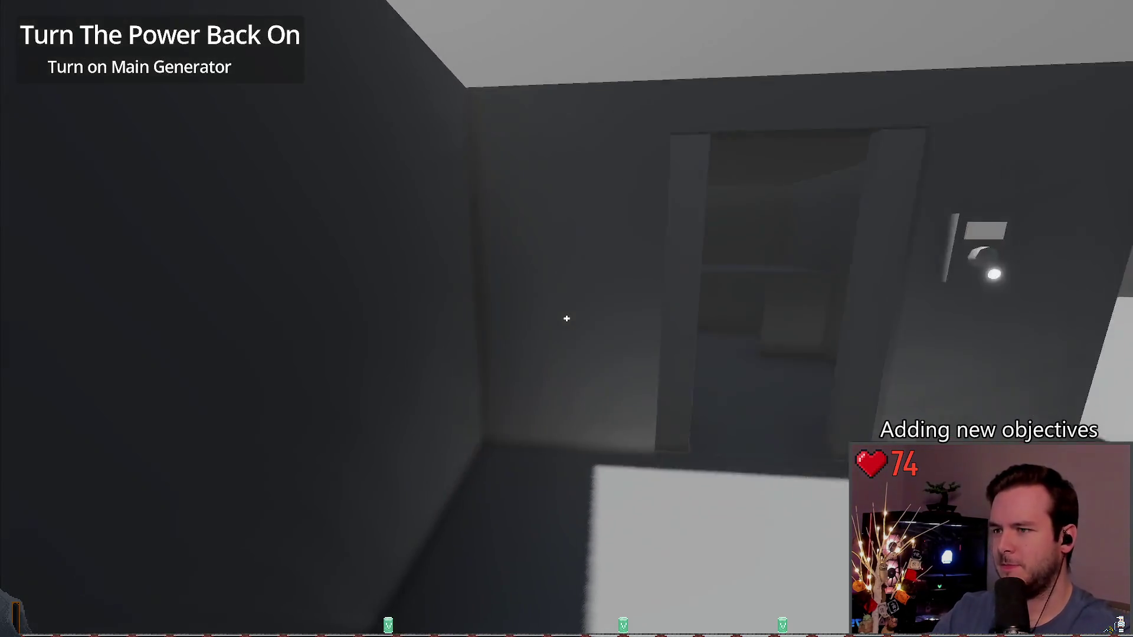
pyautogui.press('w')
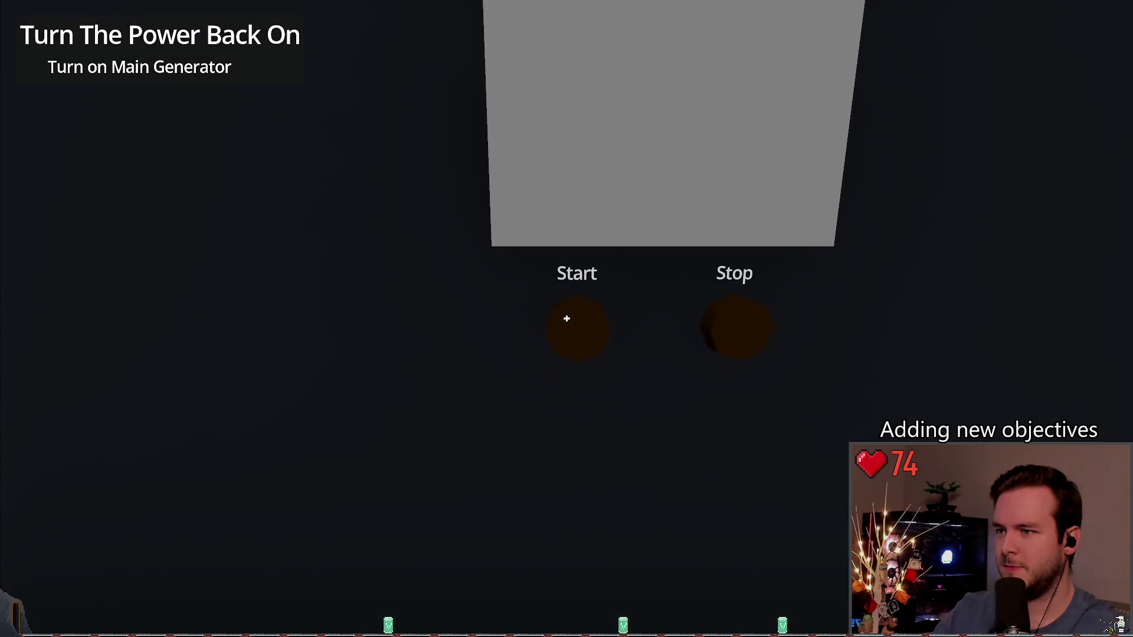
pyautogui.click(567, 319)
# - Walk from the generator room up the stairs into the power building
pyautogui.press('w')
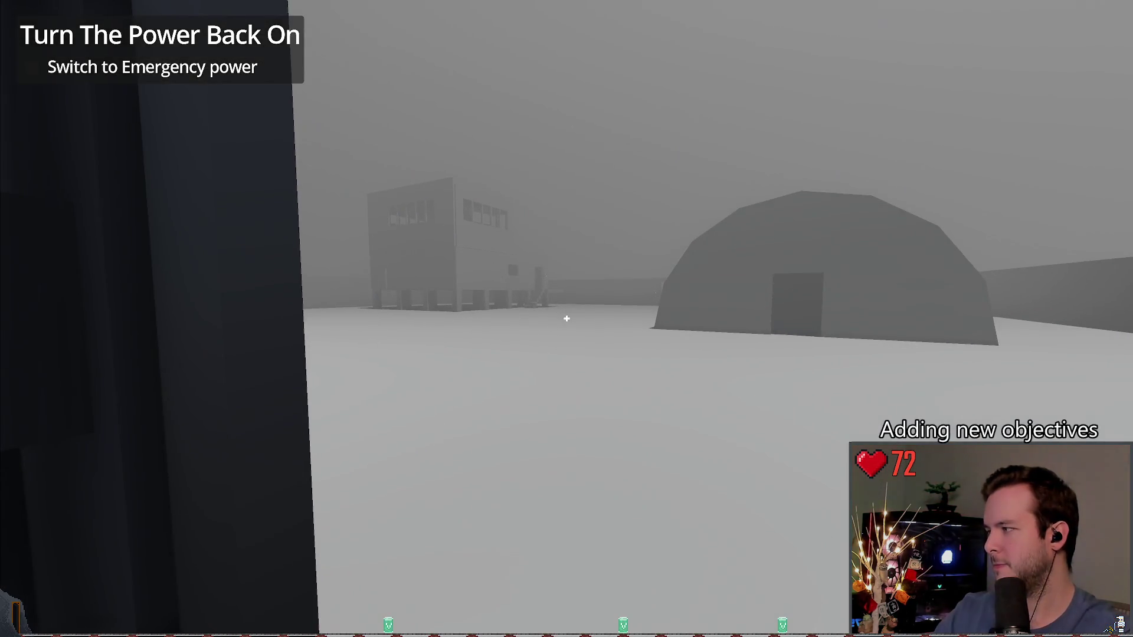
pyautogui.press('w')
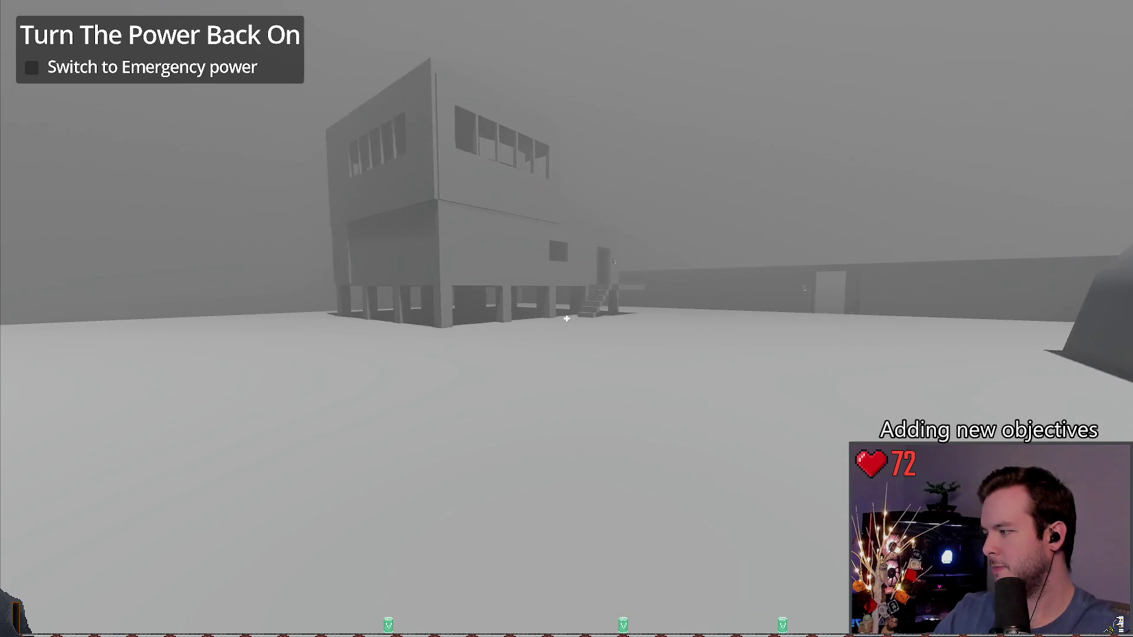
pyautogui.press('w')
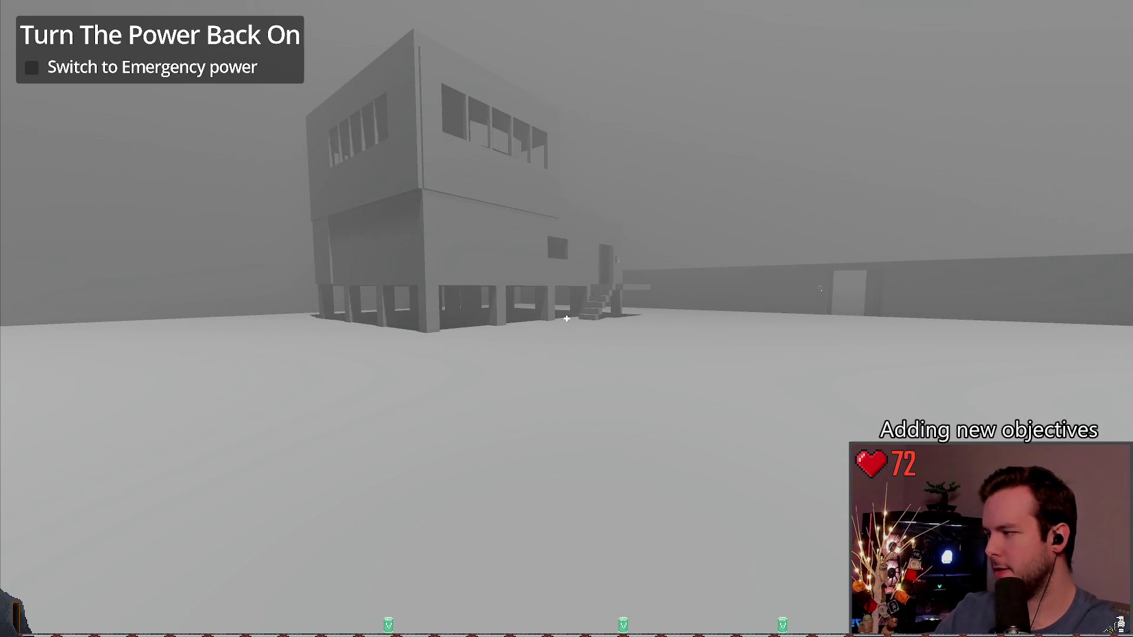
pyautogui.press('w')
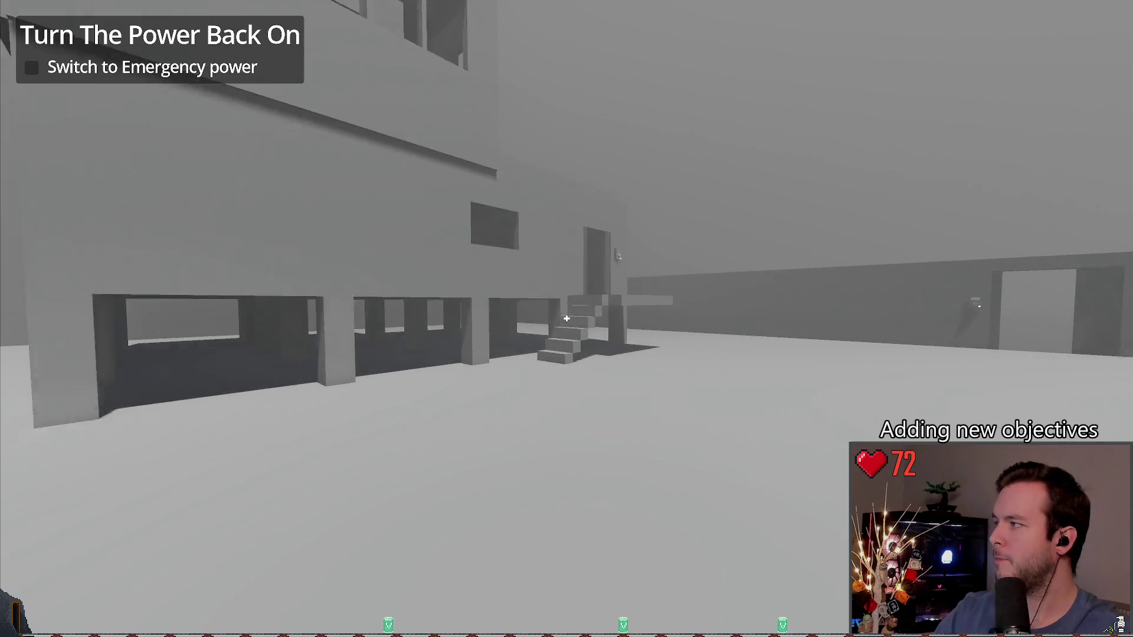
pyautogui.press('w')
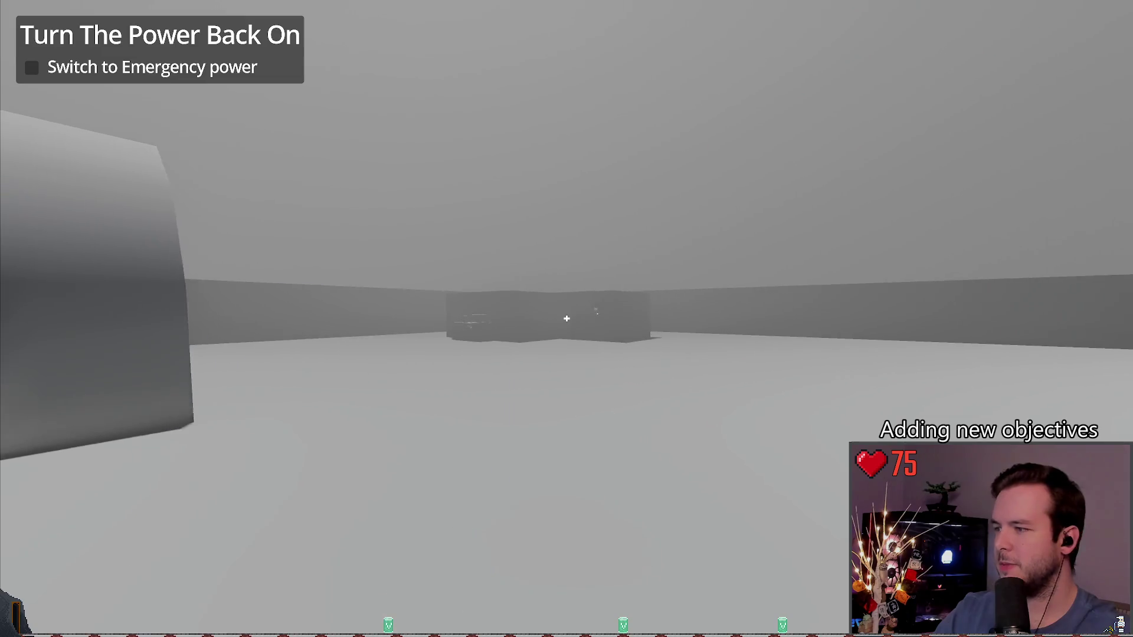
pyautogui.press('w')
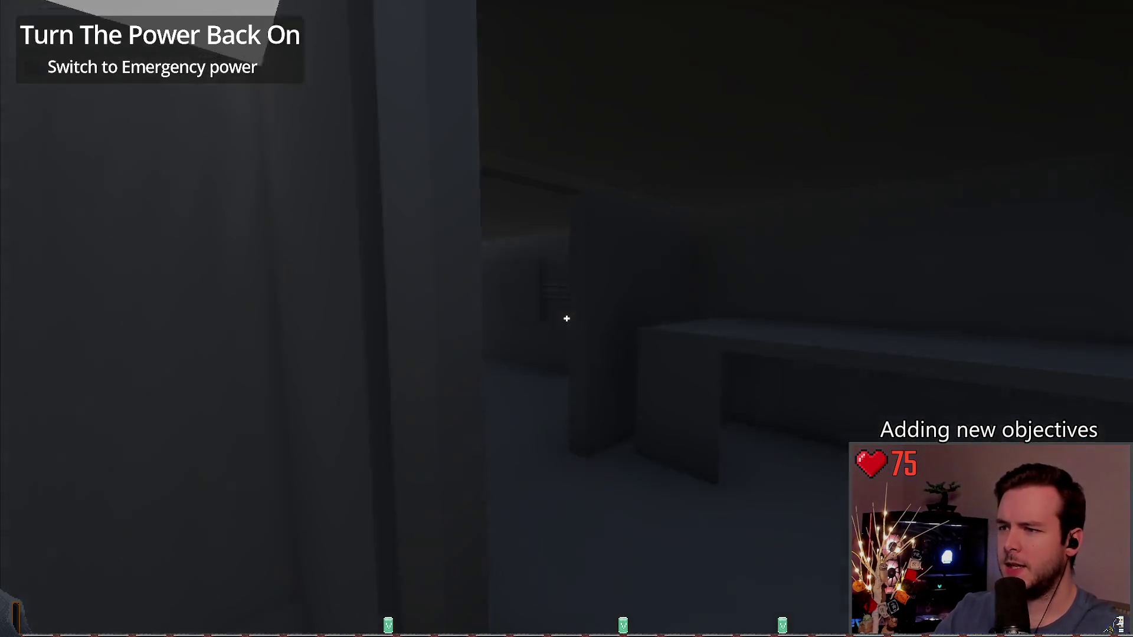
# - Create a new save from the pause menu and resume the game
pyautogui.press('Escape')
pyautogui.click(97, 264)
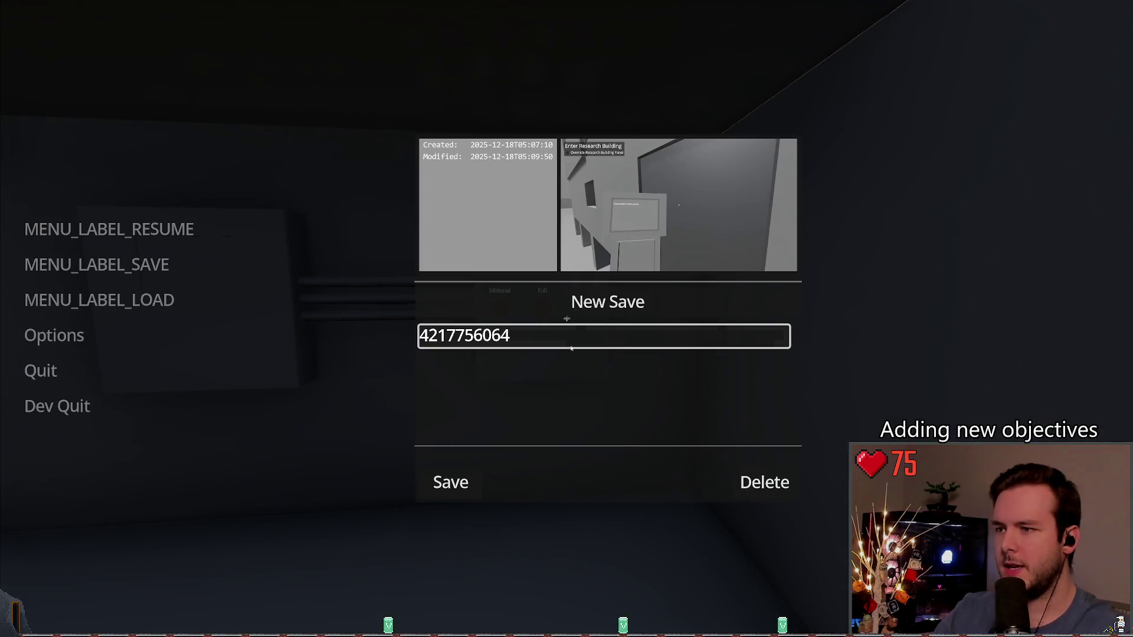
pyautogui.click(578, 310)
pyautogui.press('Escape')
pyautogui.press('Escape')
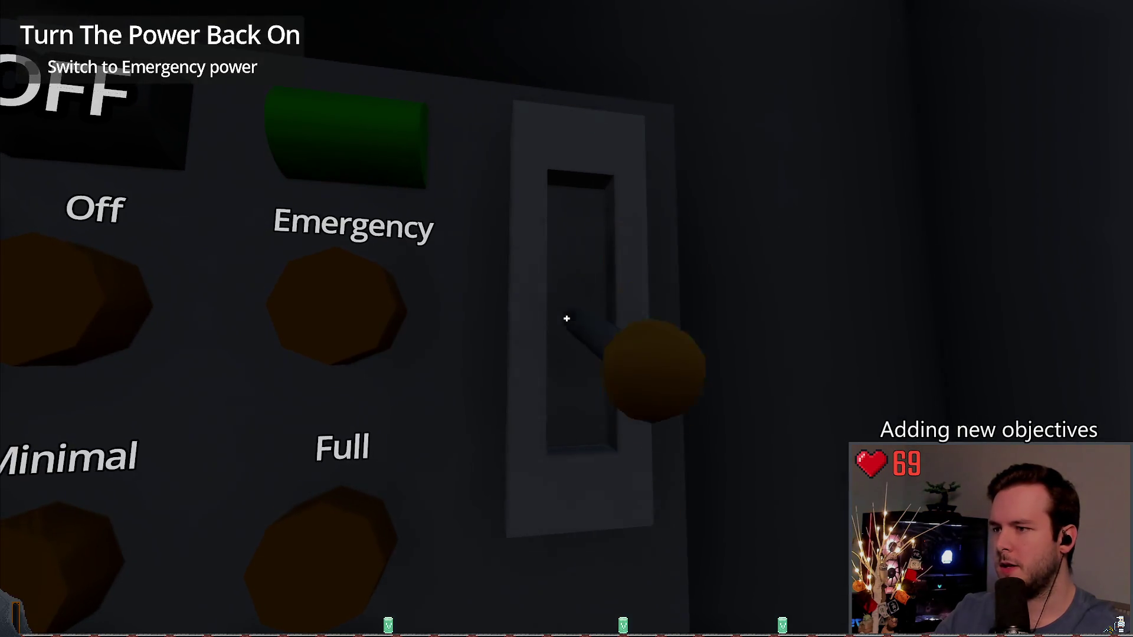
# - Stop the game and review the debugger errors, including 'Objectives are empty.'
pyautogui.press('s')
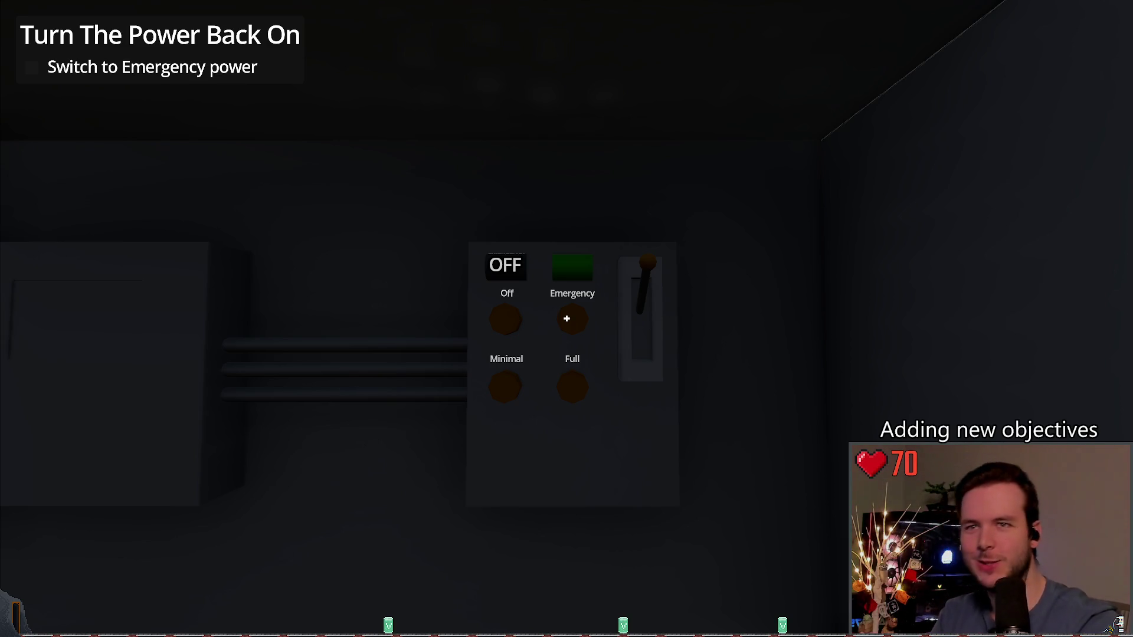
pyautogui.press('F8')
pyautogui.click(279, 431)
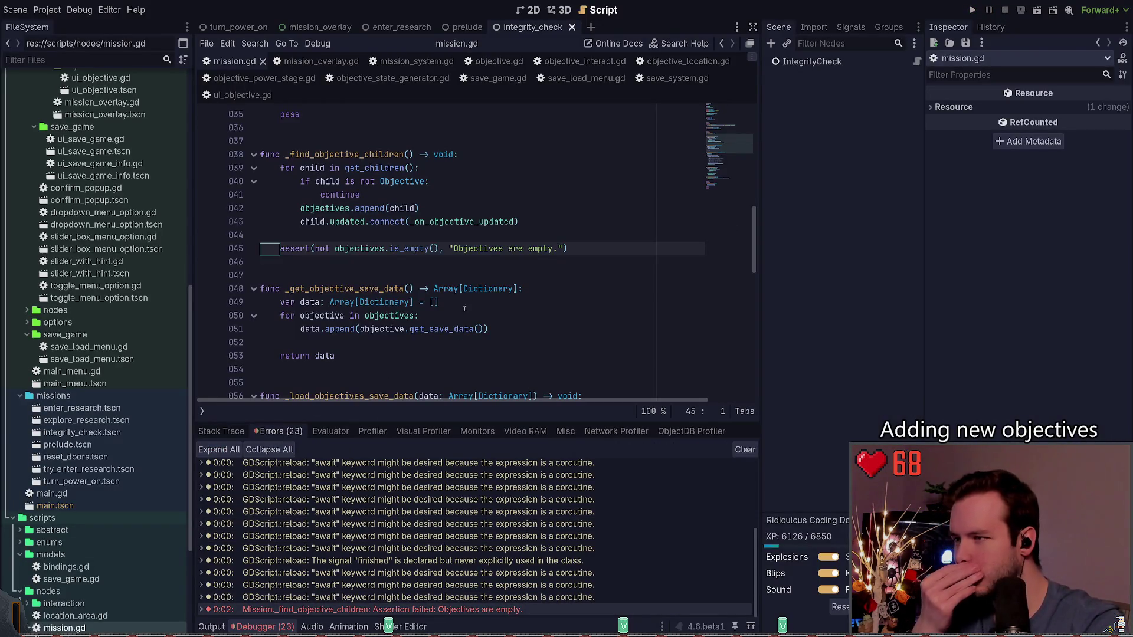
# - Place the caret on the empty line after the objectives assert in mission.gd
pyautogui.click(577, 247)
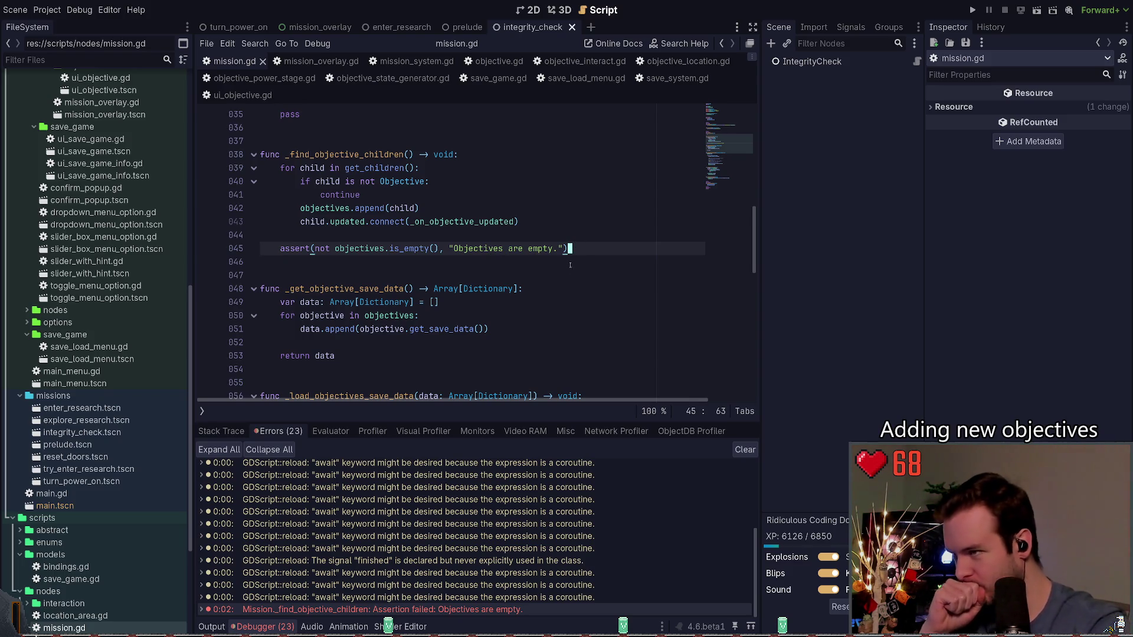
pyautogui.click(570, 265)
pyautogui.scroll(-4, 570, 267)
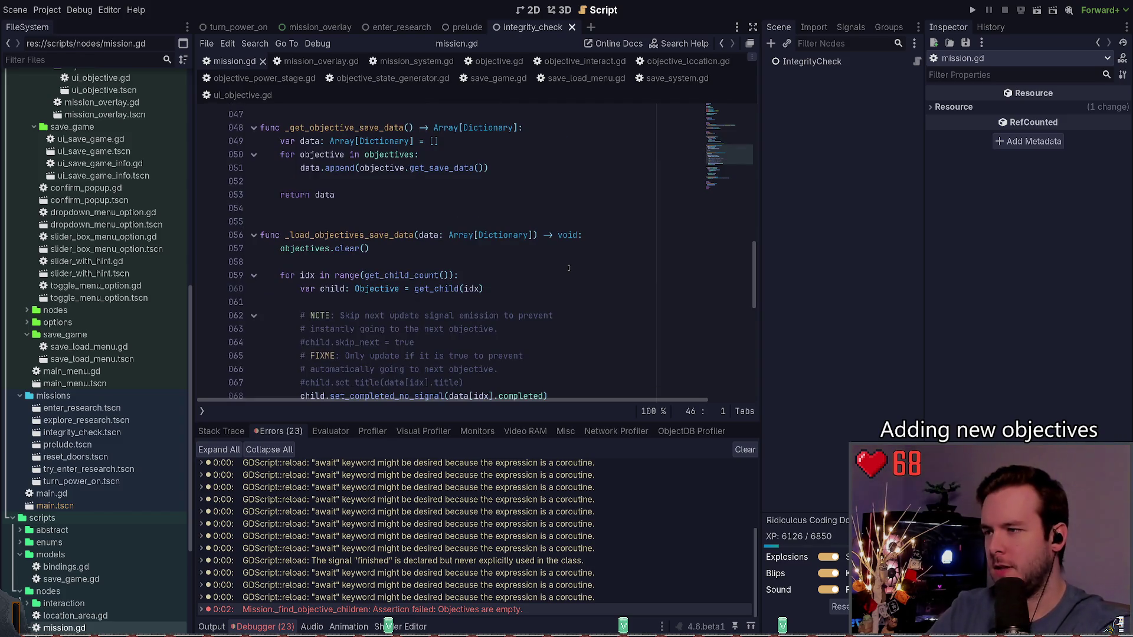
# - Find all Log.error calls project-wide (18 matches in 11 files), then show the drop-down terminal
pyautogui.hotkey('ctrl', 'shift', 'f')
pyautogui.write('Log.')
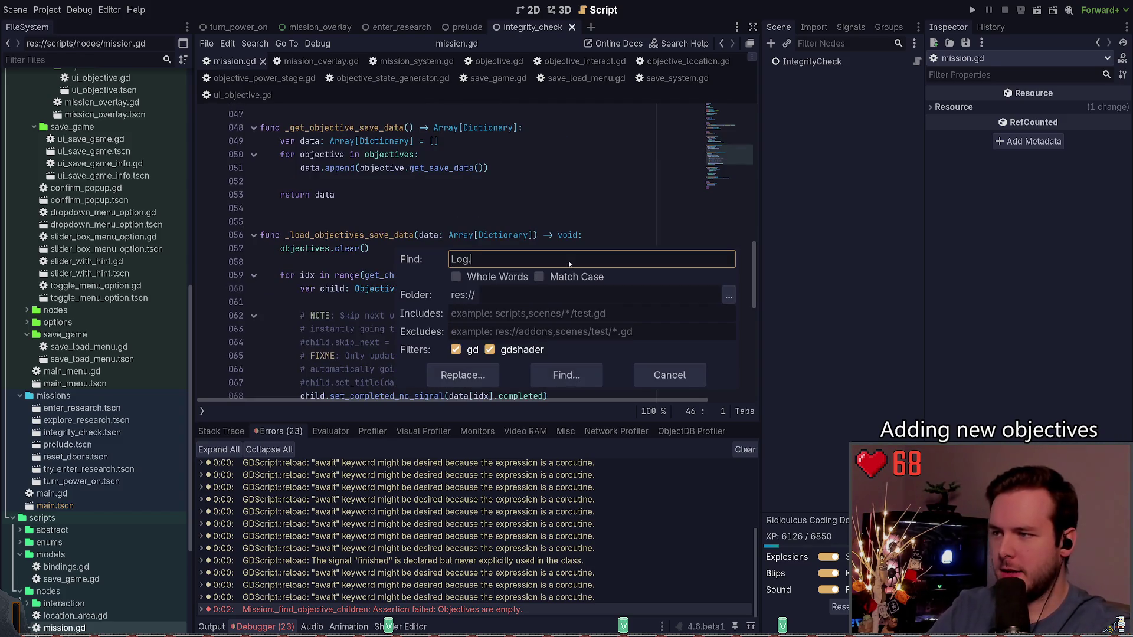
pyautogui.write('error')
pyautogui.click(566, 375)
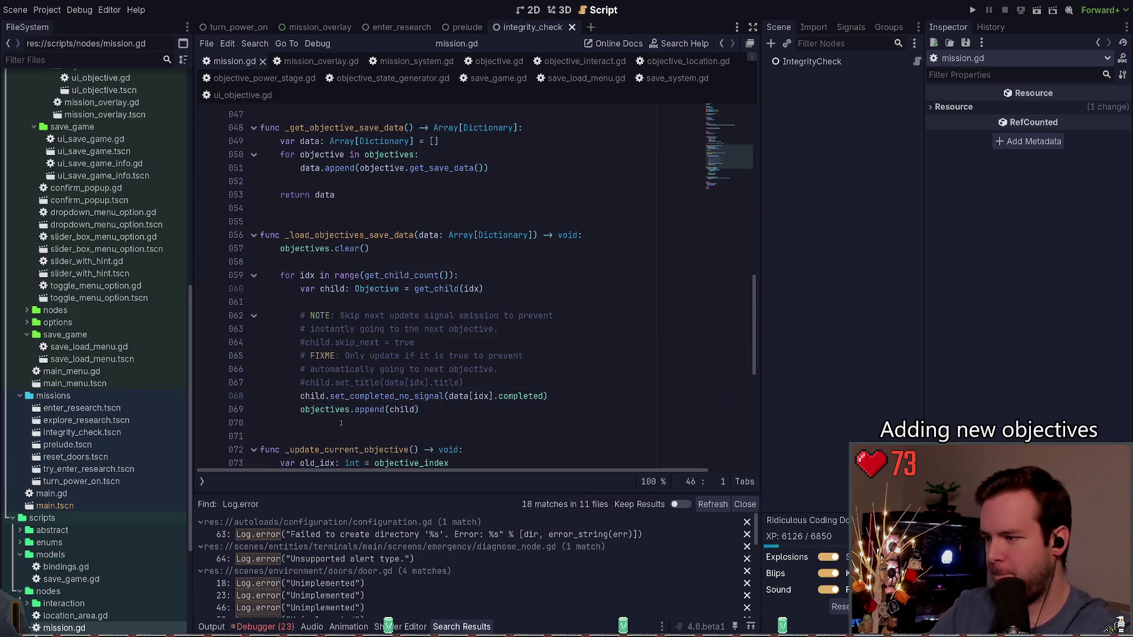
pyautogui.click(296, 289)
pyautogui.click(405, 213)
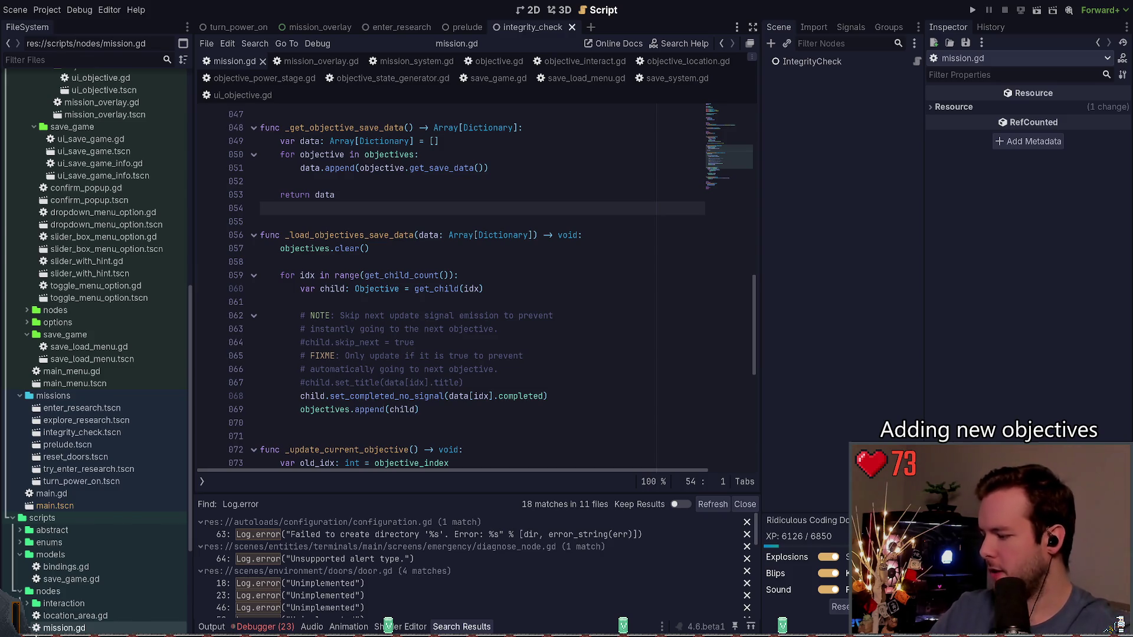
pyautogui.press('super+grave')
# - Run git status to list the modified files
pyautogui.write('git st')
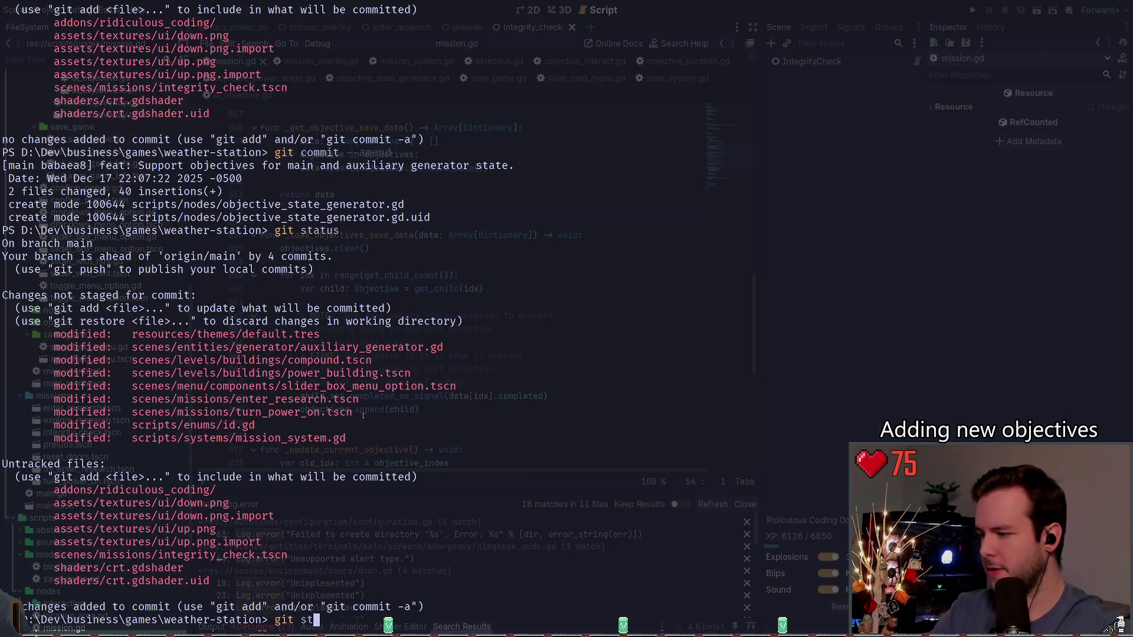
pyautogui.press('super+grave')
pyautogui.press('super+grave')
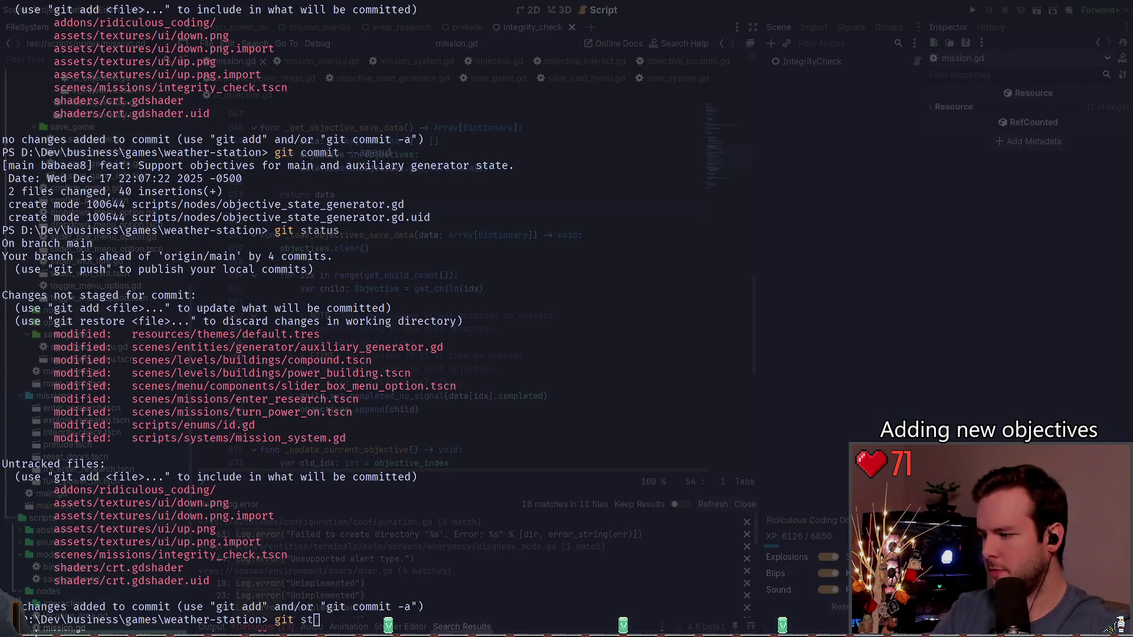
pyautogui.write('atus')
pyautogui.press('Return')
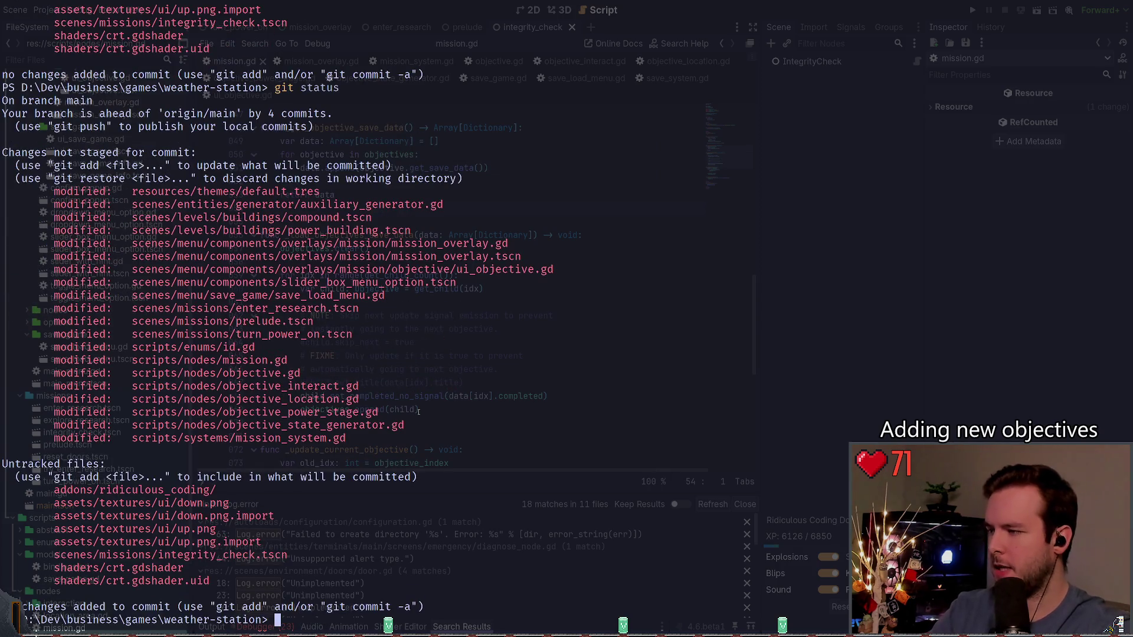
# - Show the git diff of scenes\entities\generator\auxiliary_generator.gd
pyautogui.write('git diff .\\scenes\\ent')
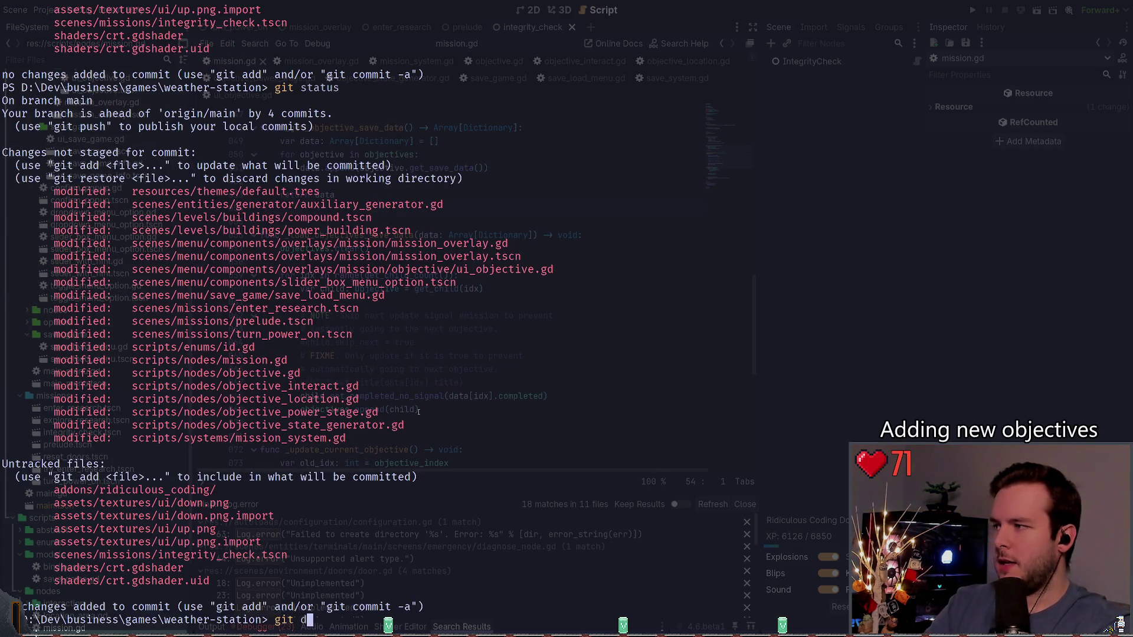
pyautogui.press('Tab')
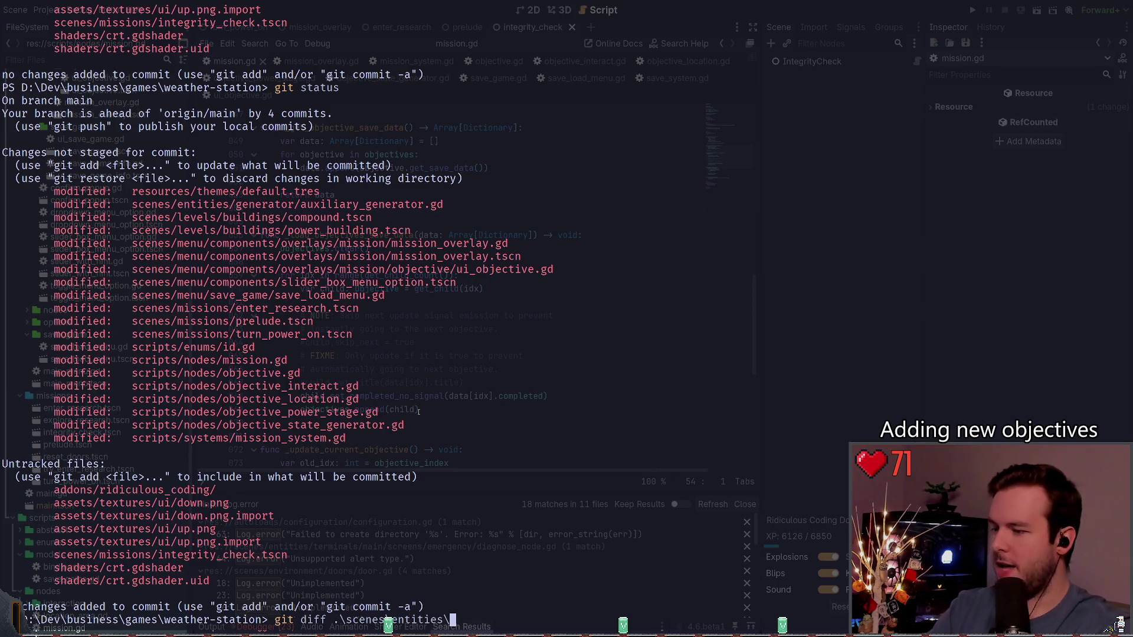
pyautogui.write('g')
pyautogui.press('Tab')
pyautogui.write('a')
pyautogui.press('Tab')
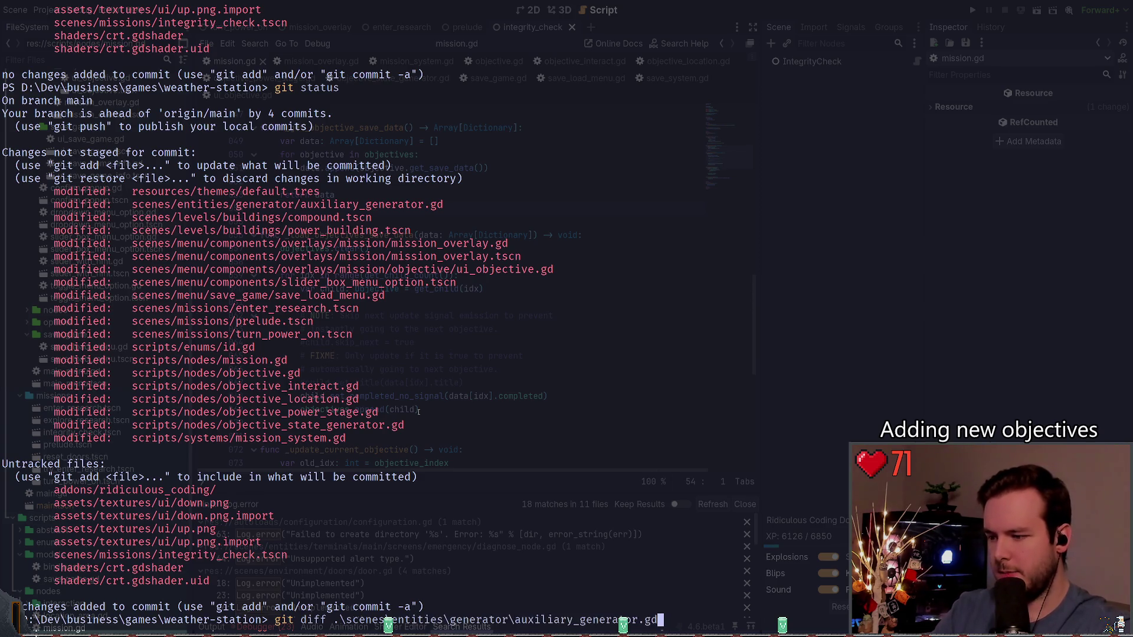
pyautogui.press('Return')
# - Discard the auxiliary_generator.gd changes with git restore and confirm with git status
pyautogui.write('git sttaus')
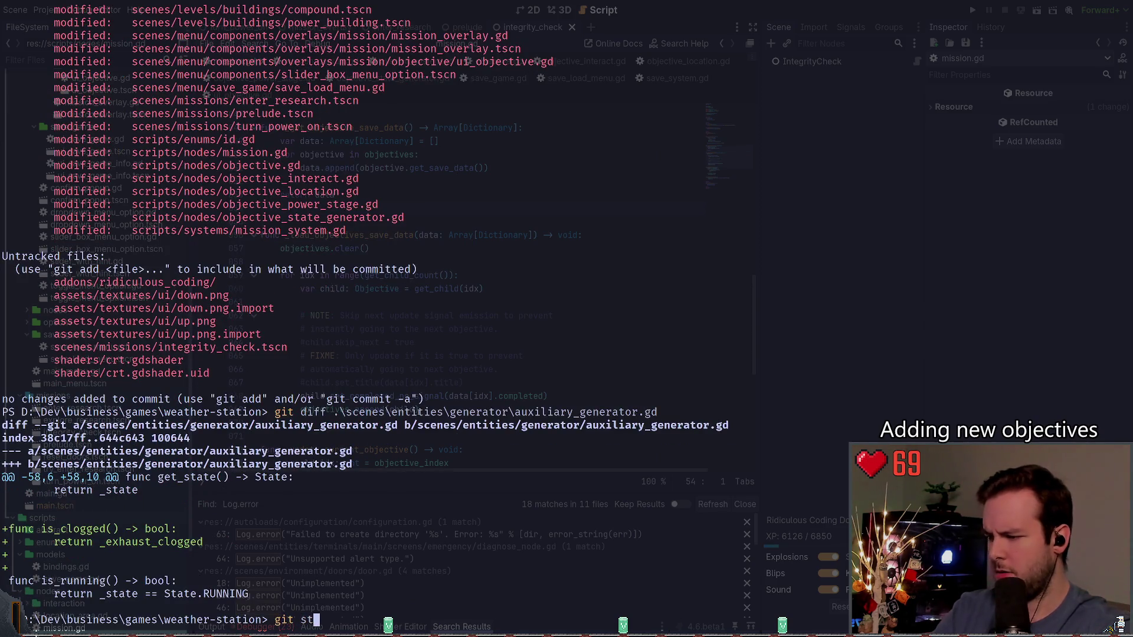
pyautogui.press('Return')
pyautogui.write('git rest')
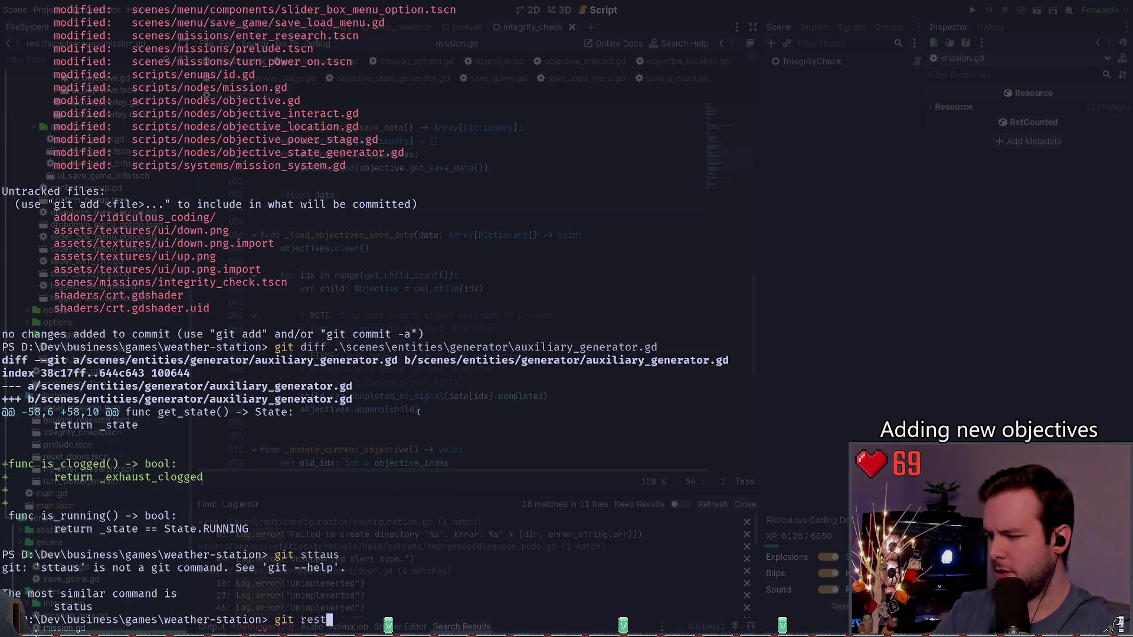
pyautogui.write('ore sttau')
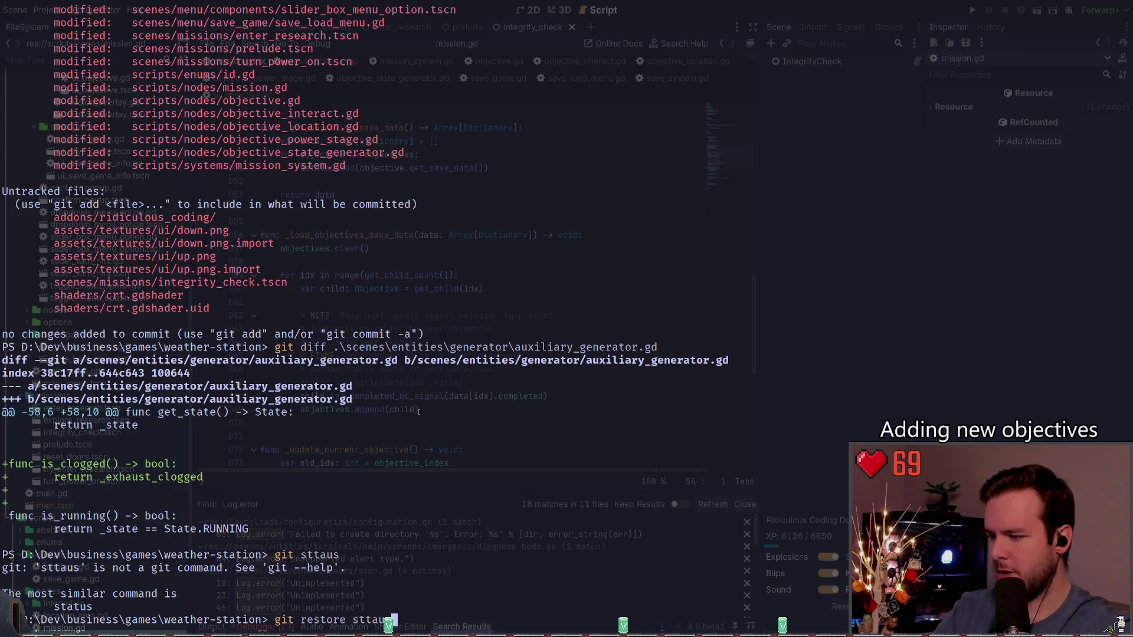
pyautogui.press('BackSpace')
pyautogui.press('BackSpace')
pyautogui.press('BackSpace')
pyautogui.write('.\\scenes\\entities\\generator\\auxiliary_generator.gd')
pyautogui.press('Return')
pyautogui.write('git sta')
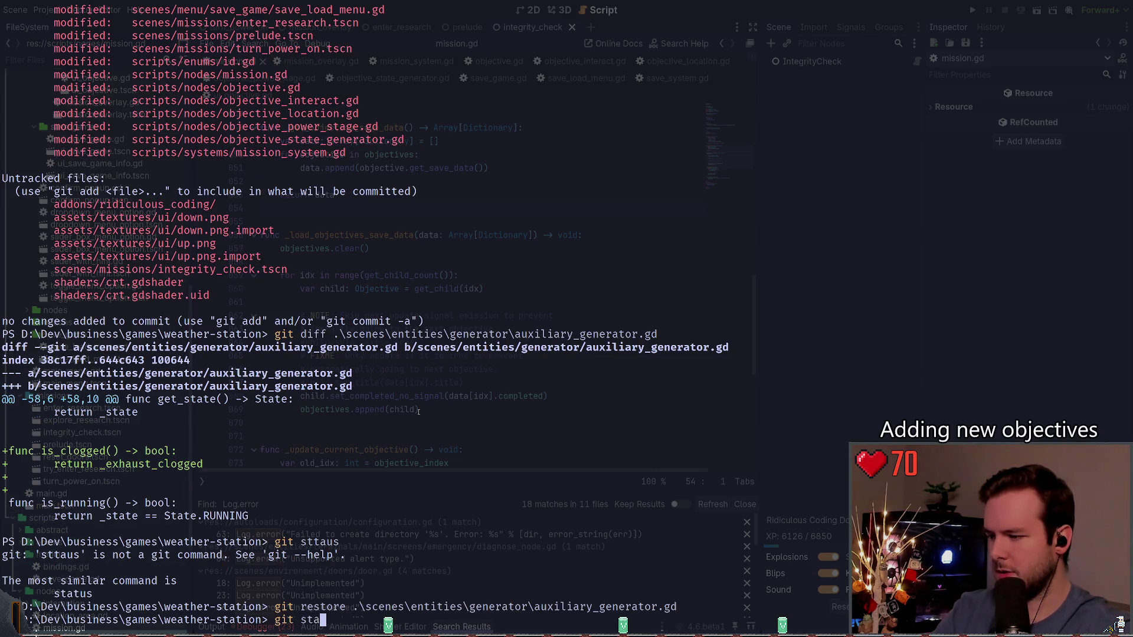
pyautogui.write('tus')
pyautogui.press('Return')
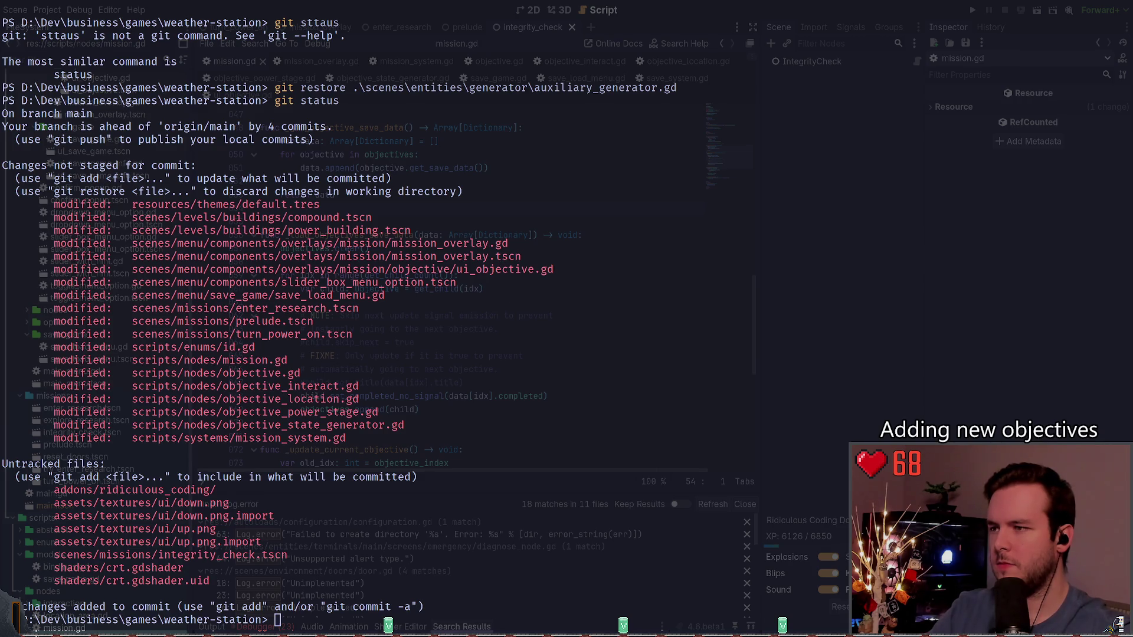
# - Search the Godot project for is_clogged, then bring the terminal back
pyautogui.click(457, 268)
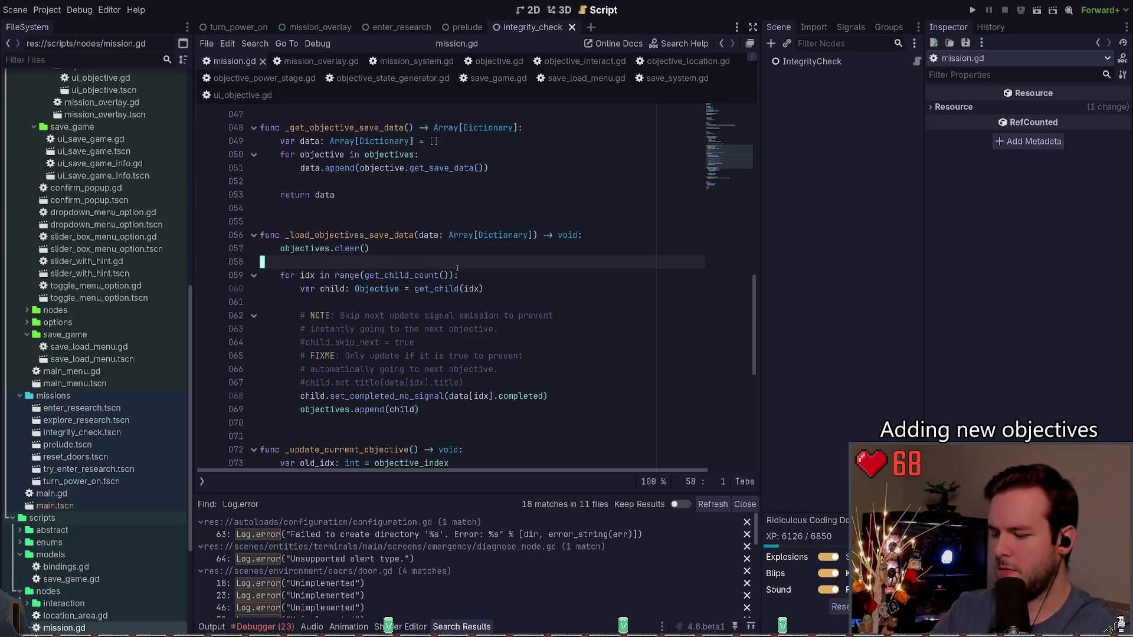
pyautogui.hotkey('ctrl', 'shift', 'f')
pyautogui.write('is_clogged')
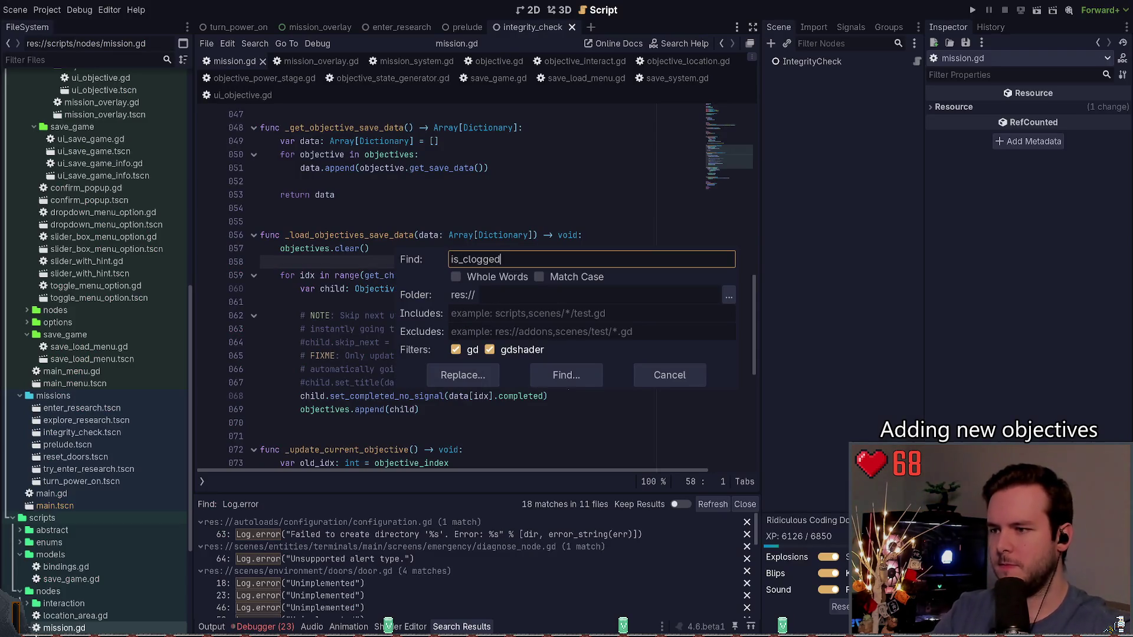
pyautogui.press('Return')
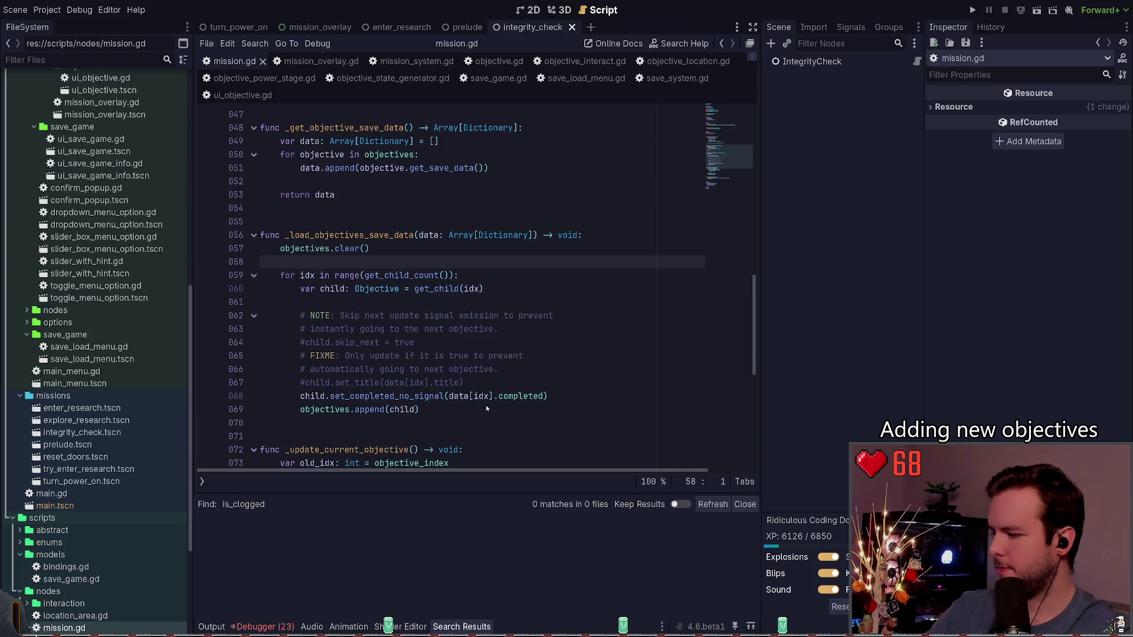
pyautogui.press('super+grave')
# - Check git status and show the diff of mission_overlay.gd
pyautogui.write('git sta')
pyautogui.write('tus')
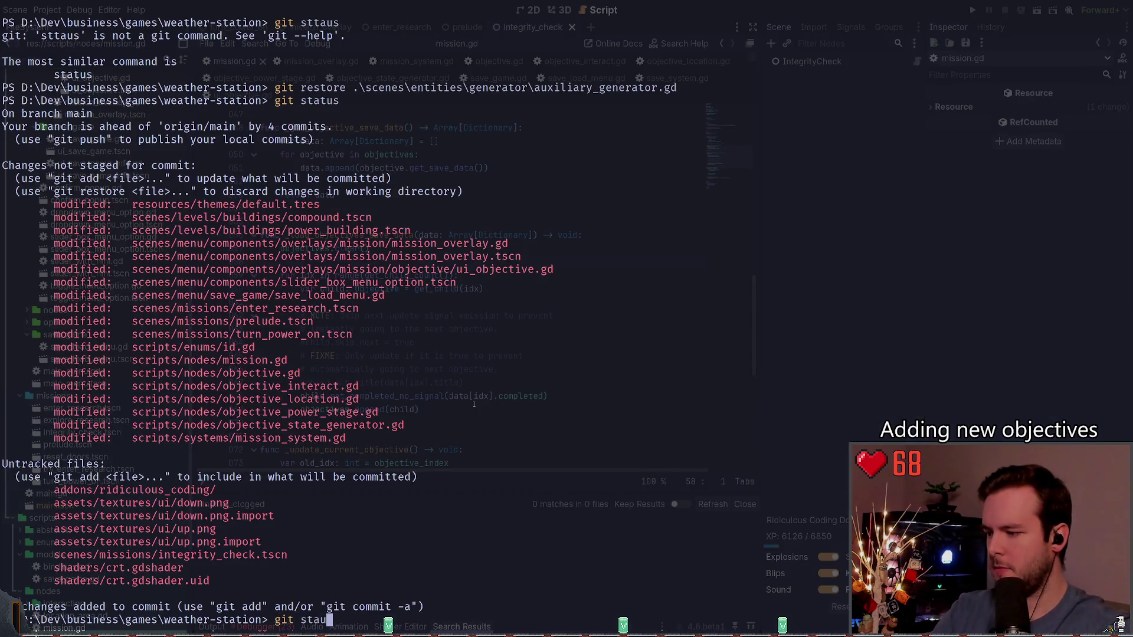
pyautogui.press('Return')
pyautogui.write('git diff .\\scenes')
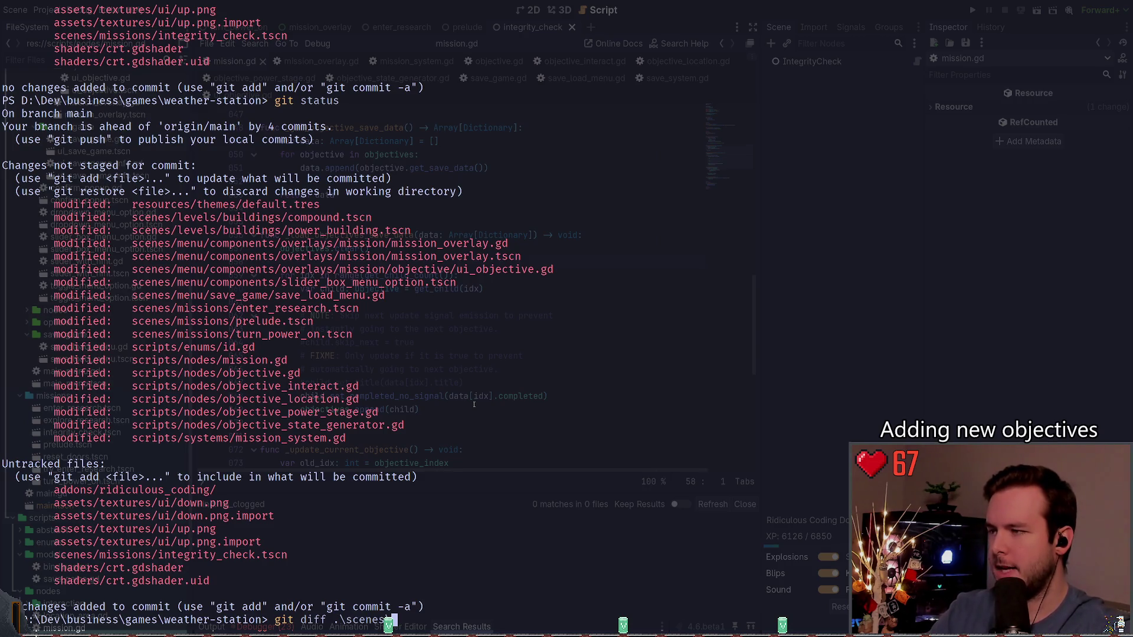
pyautogui.write('\\menu\\components\\')
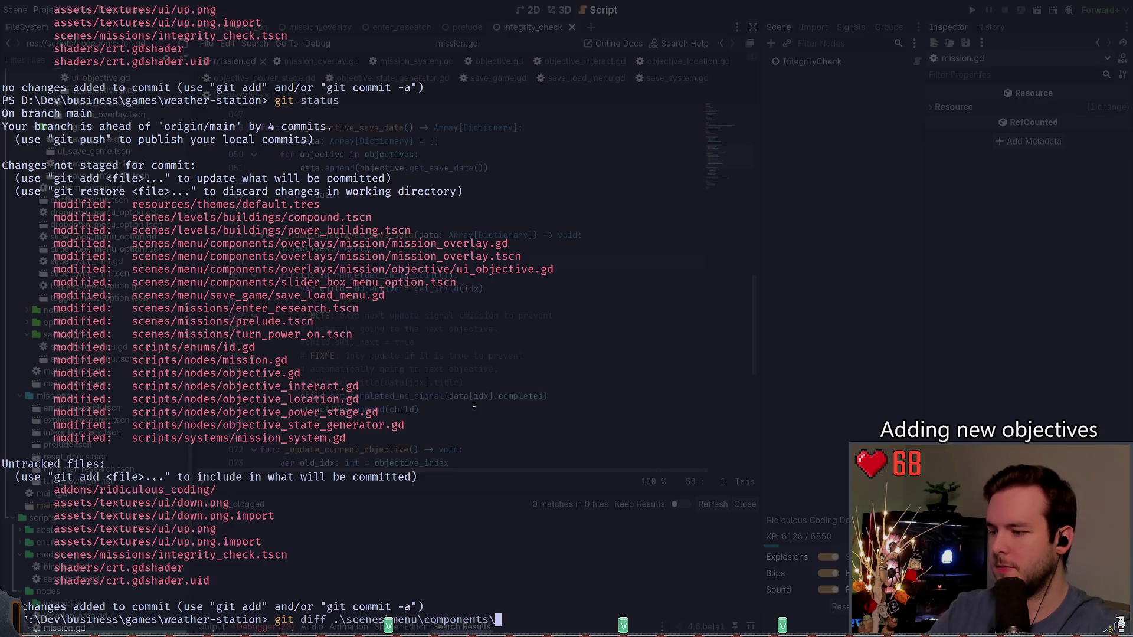
pyautogui.write('overlays\\mission\\mi')
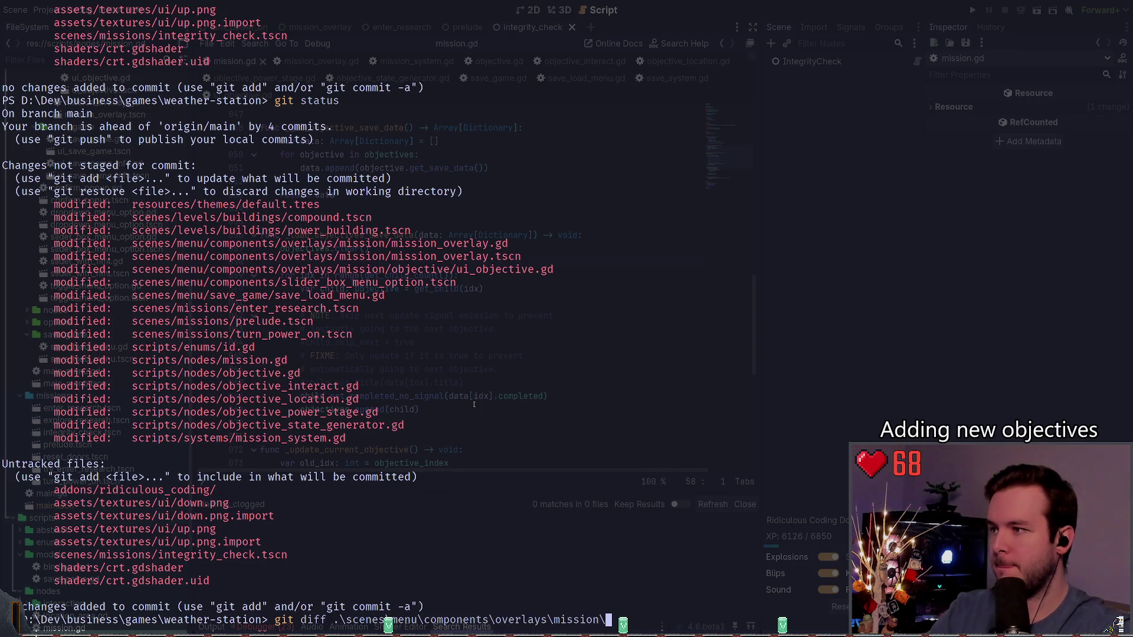
pyautogui.press('Tab')
pyautogui.press('Return')
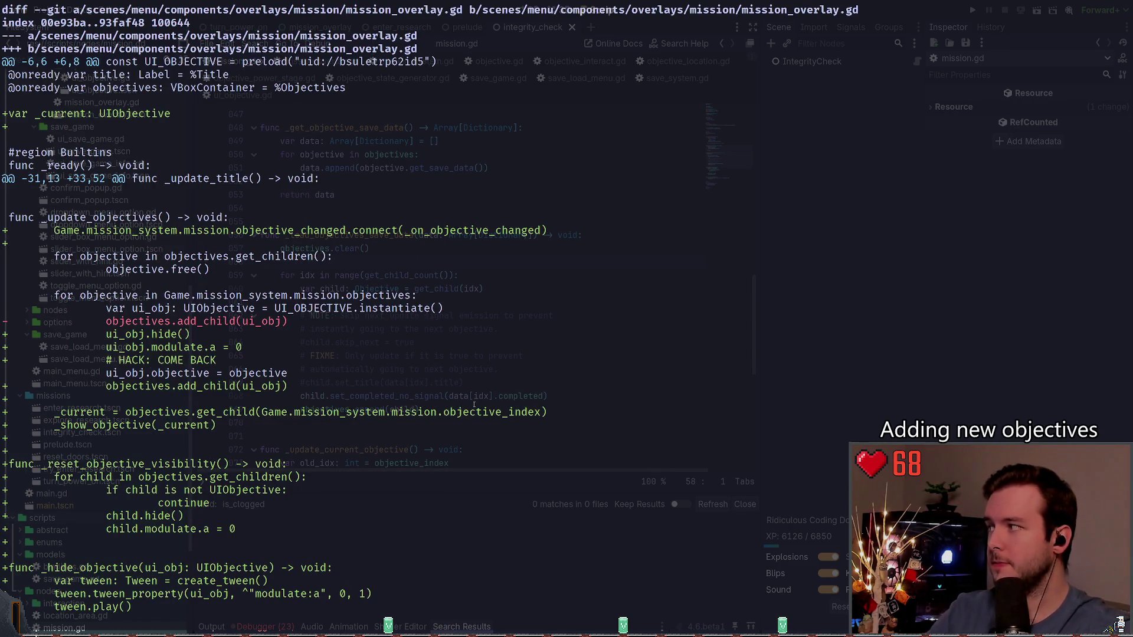
# - Stage mission_overlay.gd with git add and recheck the status
pyautogui.write('q')
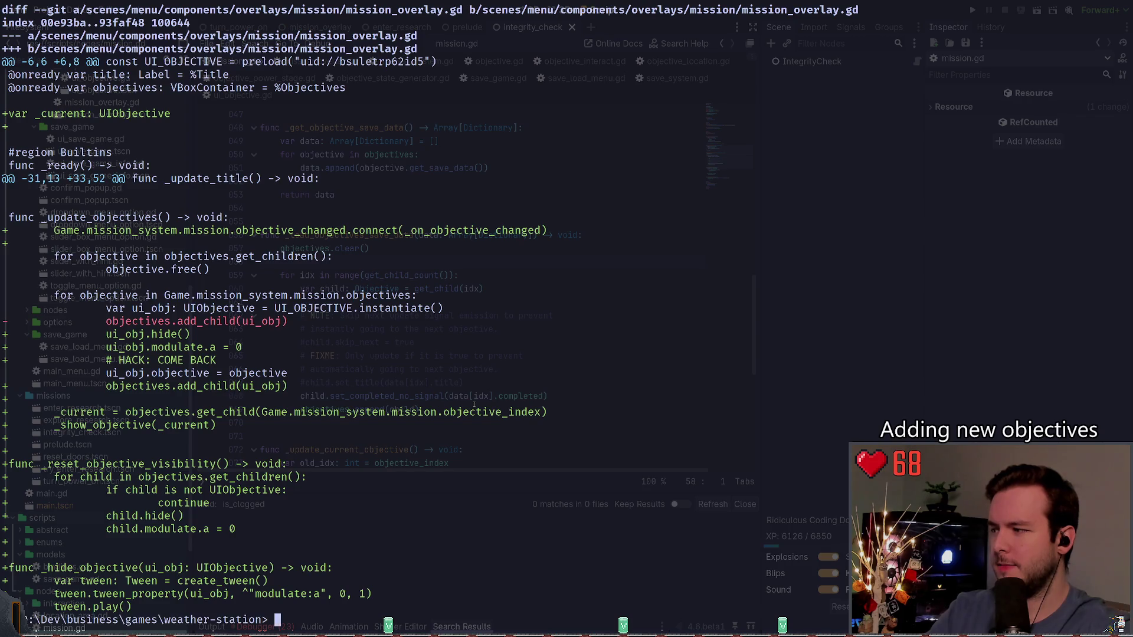
pyautogui.write('git add')
pyautogui.press('Tab')
pyautogui.press('Return')
pyautogui.write('git status')
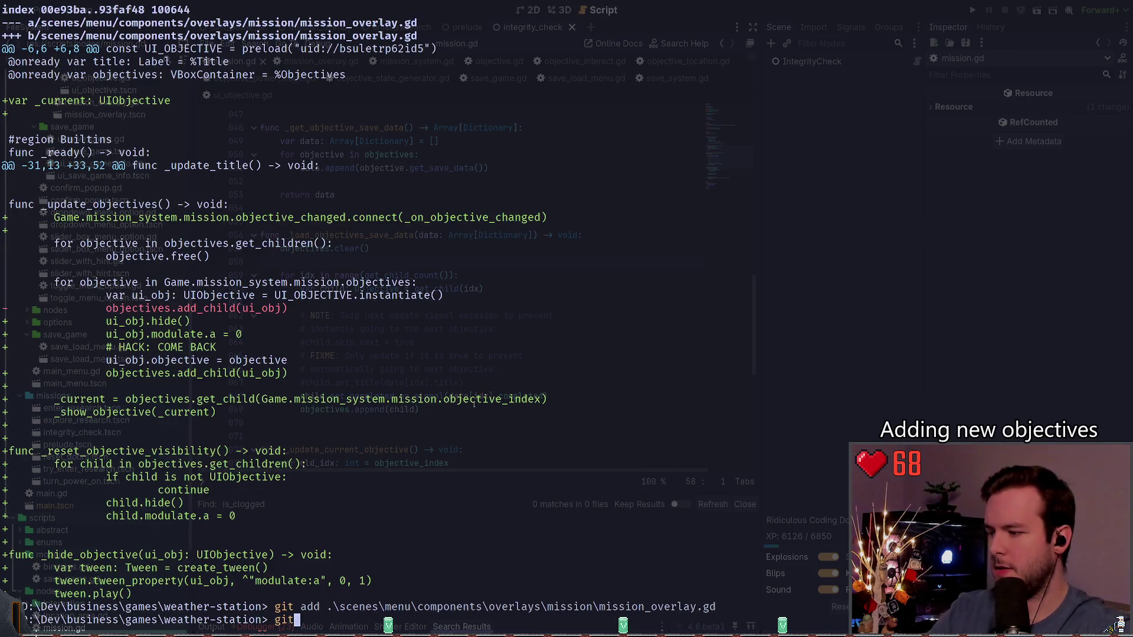
pyautogui.press('Return')
pyautogui.write('git add')
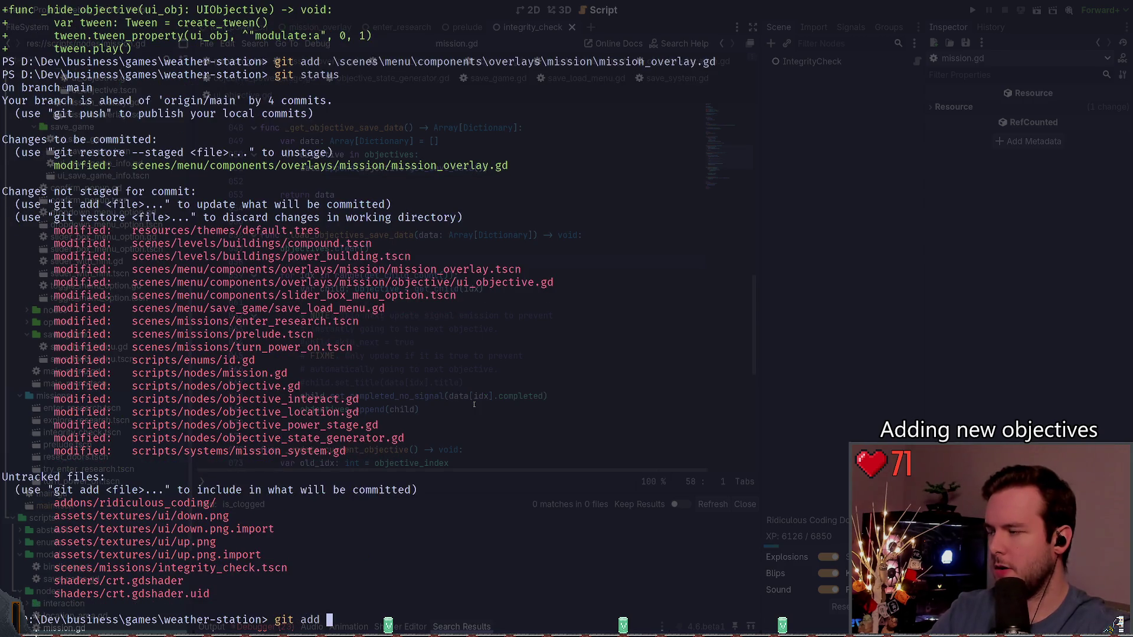
pyautogui.hotkey('ctrl', 'c')
# - Review the git diff of scenes\menu\components\overlays\mission\mission_overlay.tscn
pyautogui.write('git diff sc')
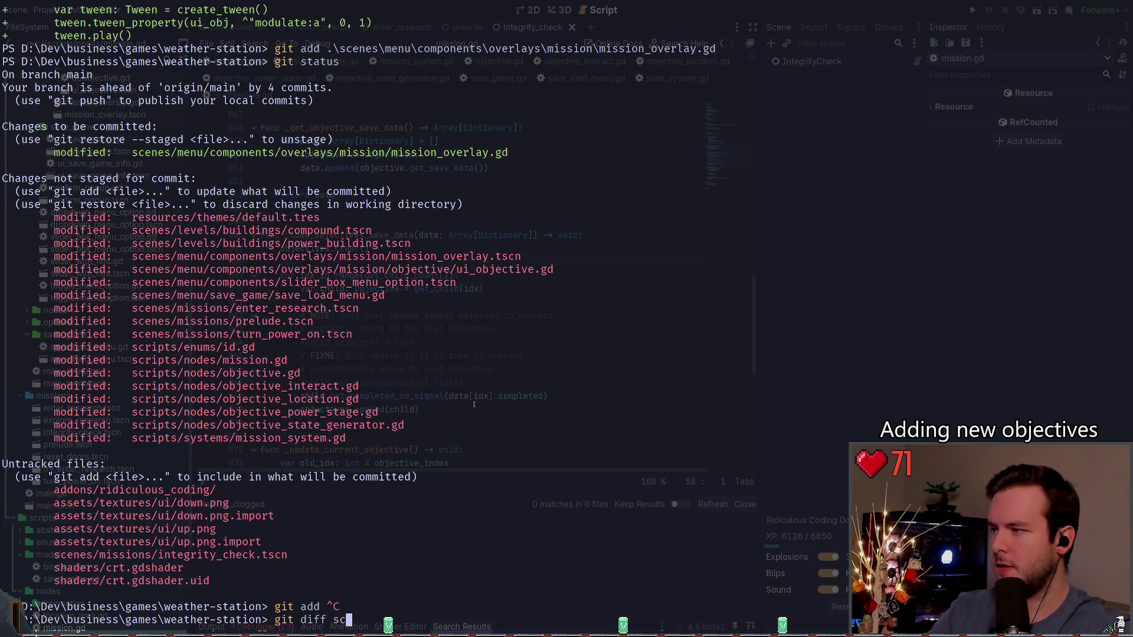
pyautogui.press('Tab')
pyautogui.write('me')
pyautogui.press('Tab')
pyautogui.write('co')
pyautogui.press('Tab')
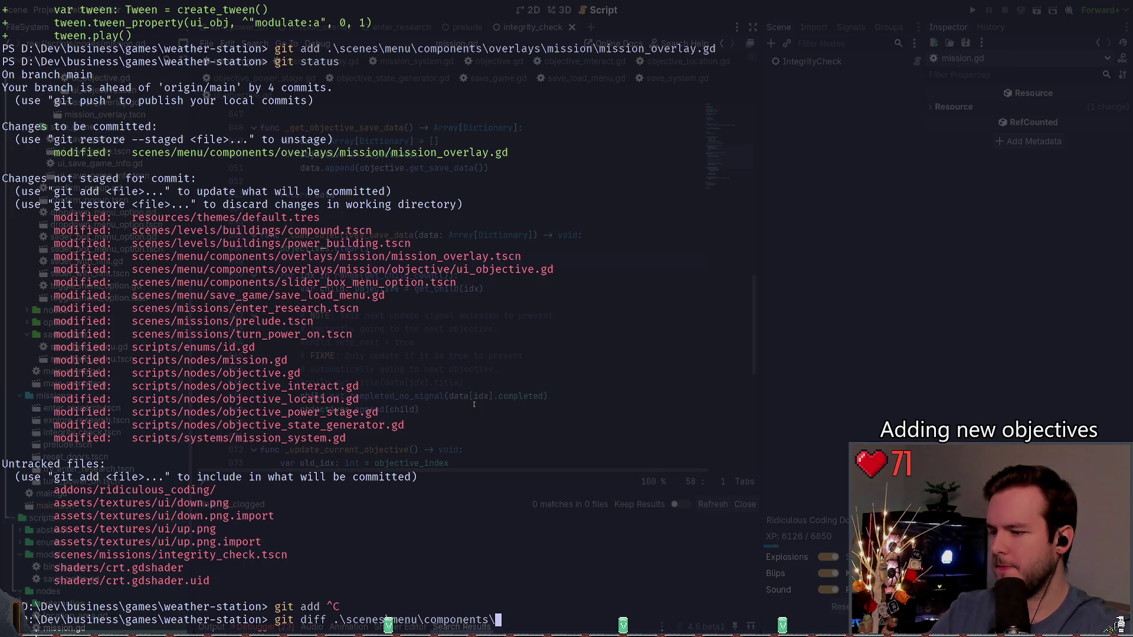
pyautogui.write('ov')
pyautogui.press('Tab')
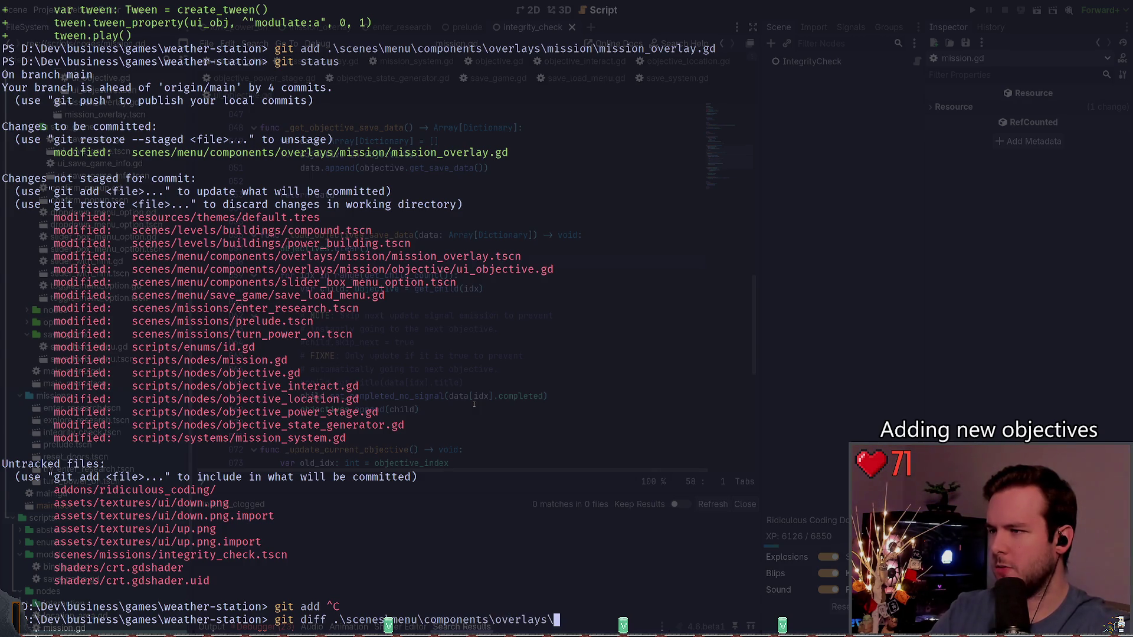
pyautogui.write('mission\\mission_overlay.tscn')
pyautogui.press('Return')
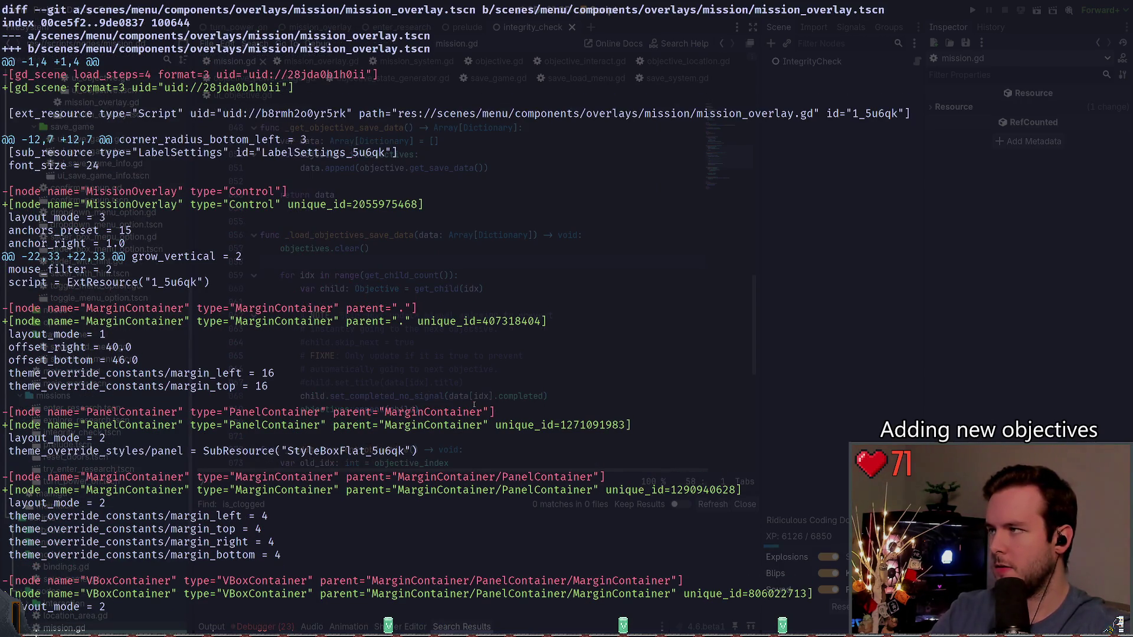
pyautogui.scroll(-9, 474, 404)
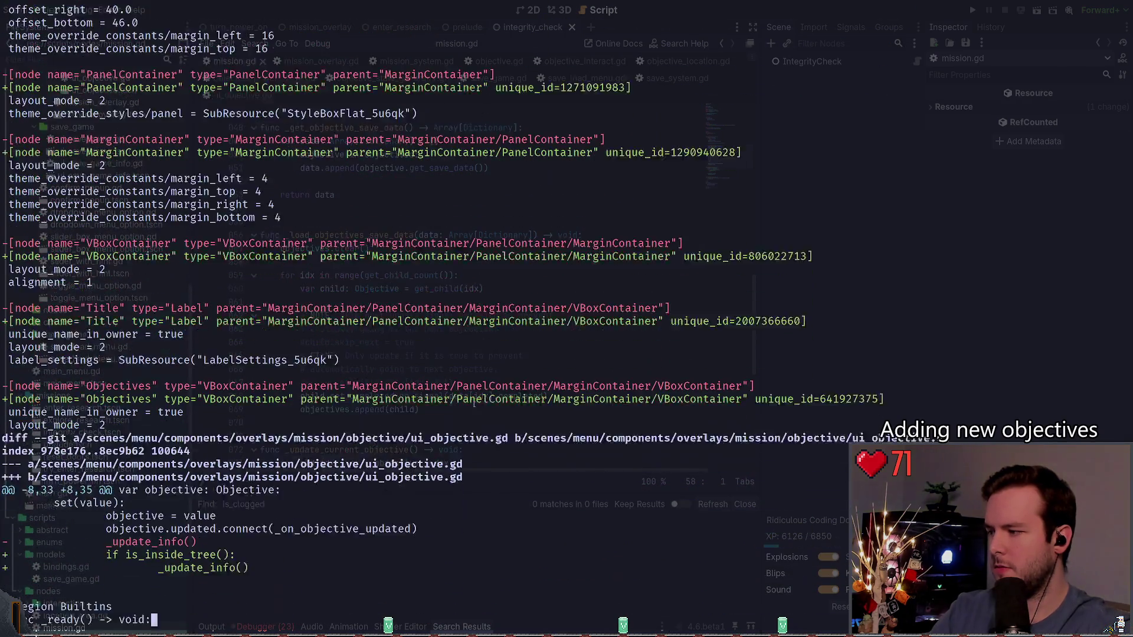
pyautogui.scroll(-10, 474, 404)
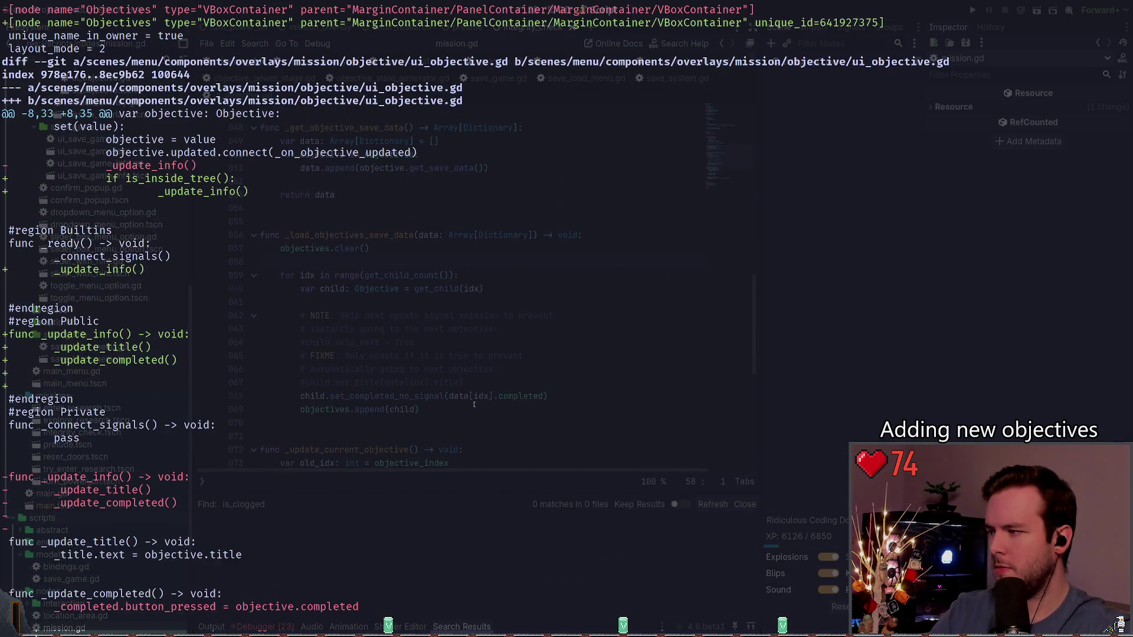
pyautogui.scroll(-2, 474, 405)
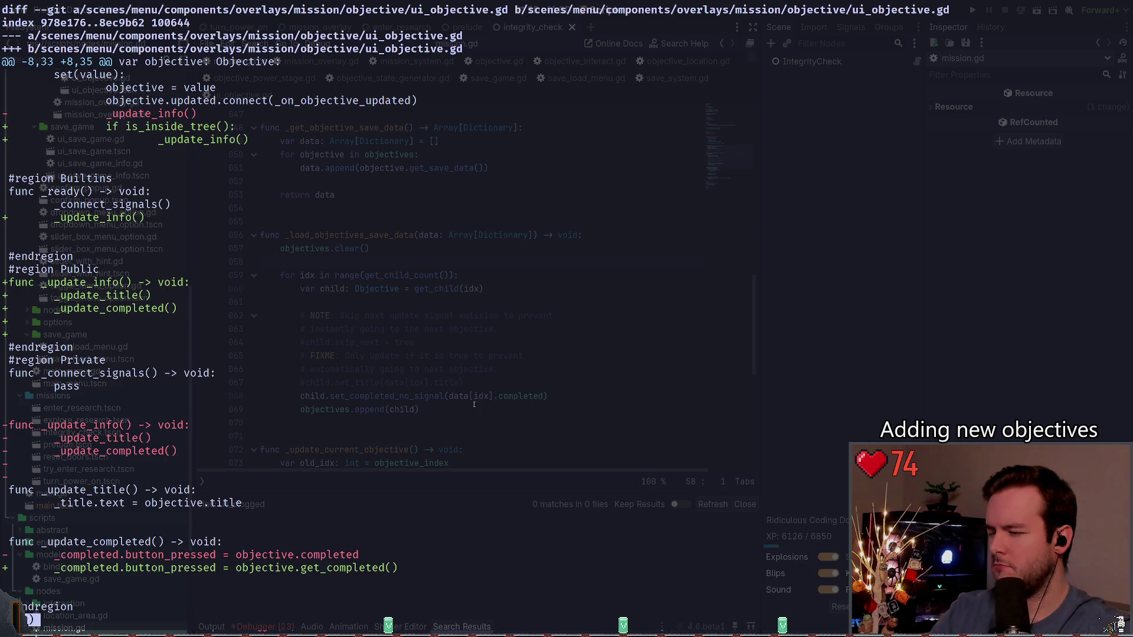
# - Cancel the pending status command and dismiss the terminal
pyautogui.write('qgit stat')
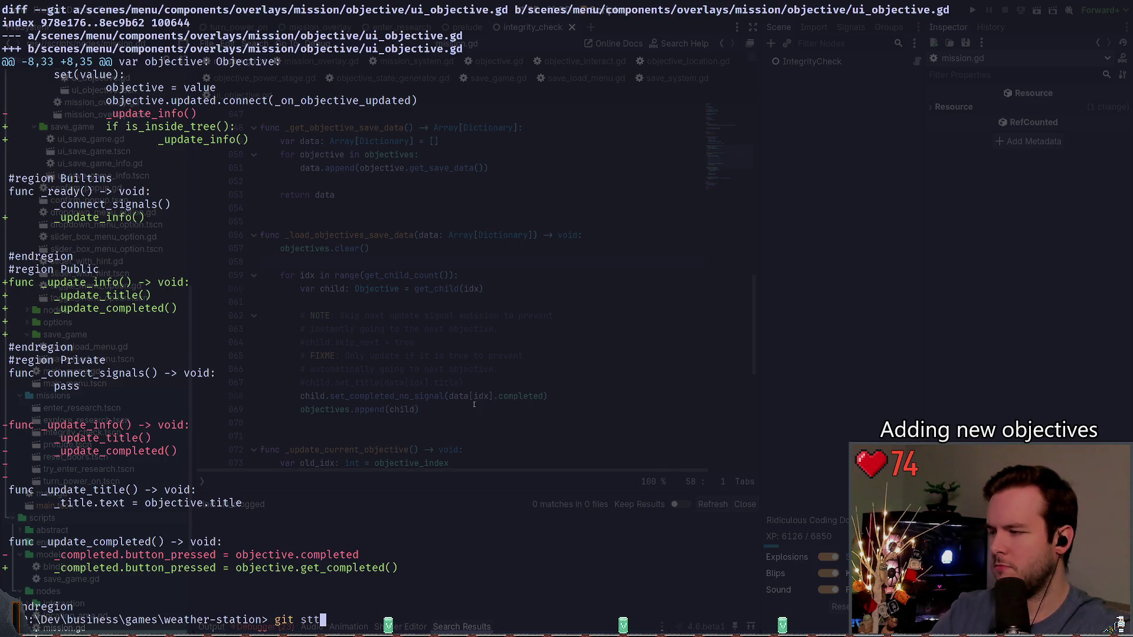
pyautogui.write('us')
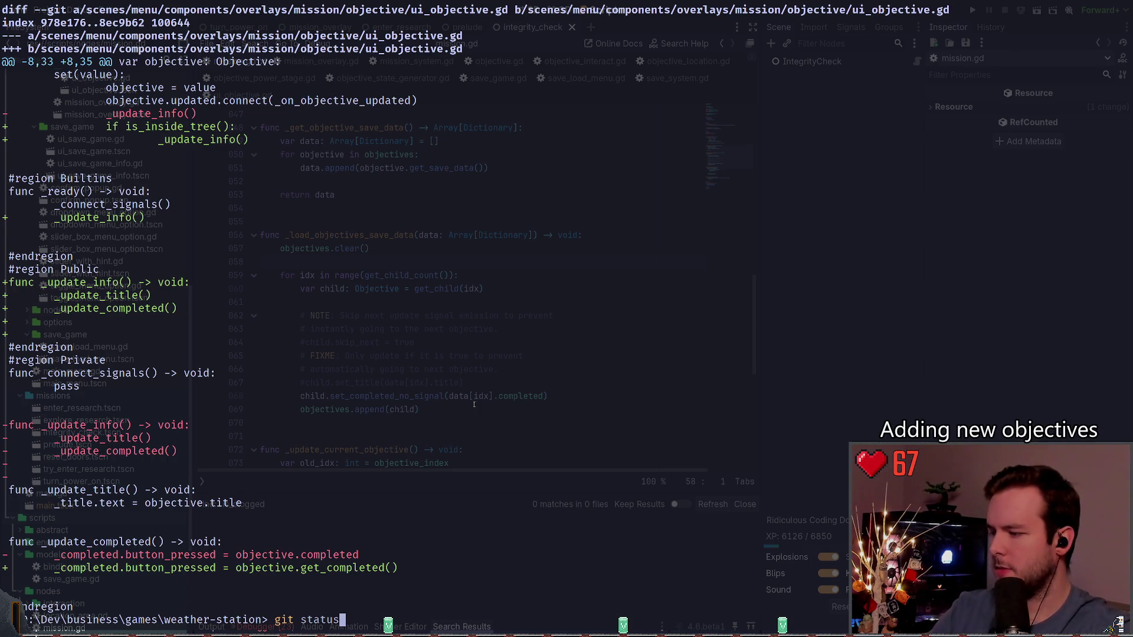
pyautogui.hotkey('ctrl', 'c')
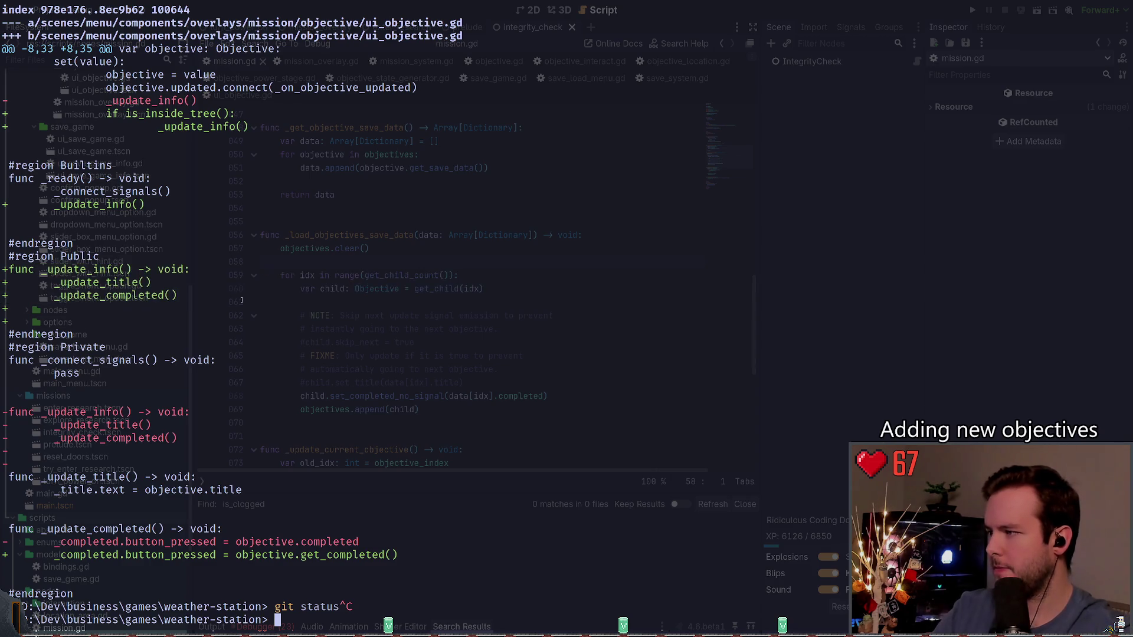
pyautogui.press('super+grave')
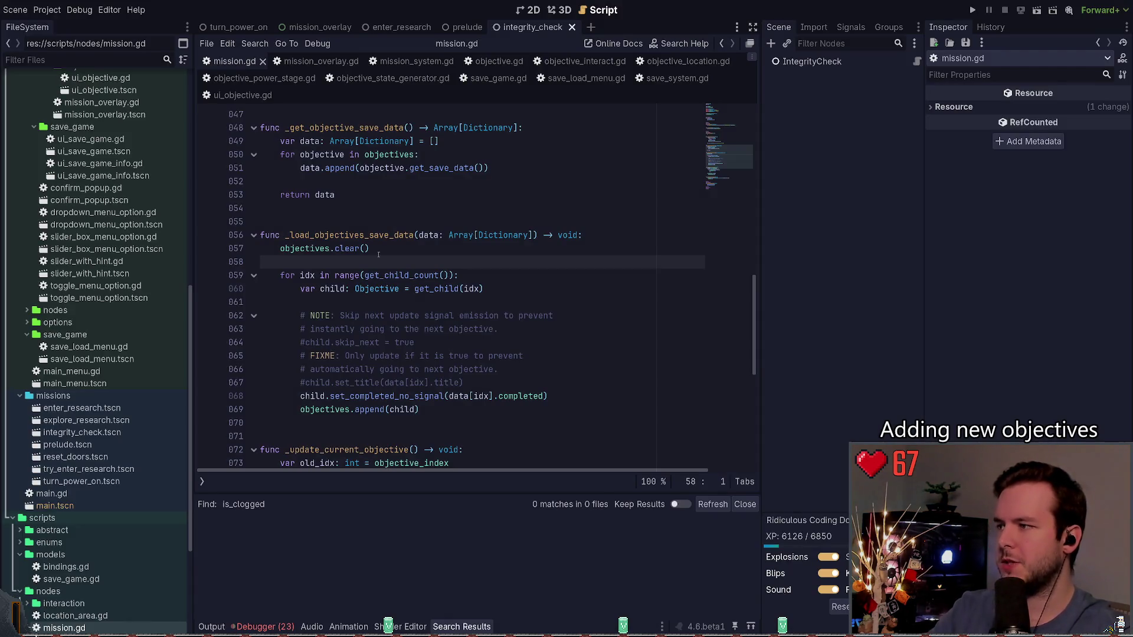
# - Cut _update_info() from Public in ui_objective.gd, paste it above _update_title(), and save
pyautogui.click(378, 254)
pyautogui.click(241, 95)
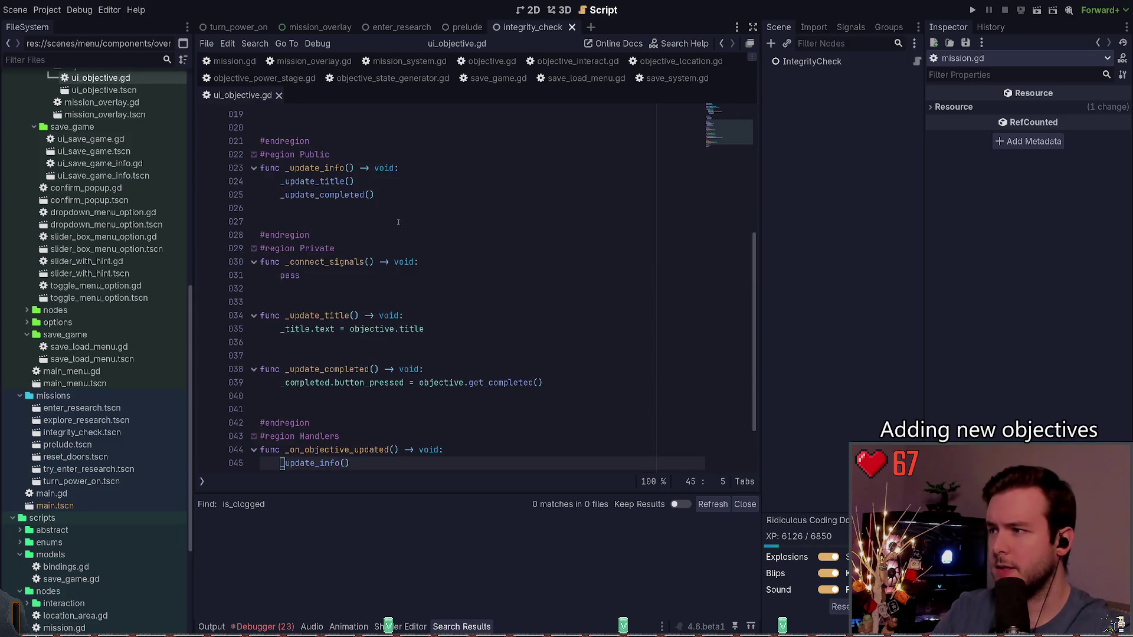
pyautogui.click(389, 201)
pyautogui.hotkey('shift', 'Up')
pyautogui.hotkey('shift', 'Up')
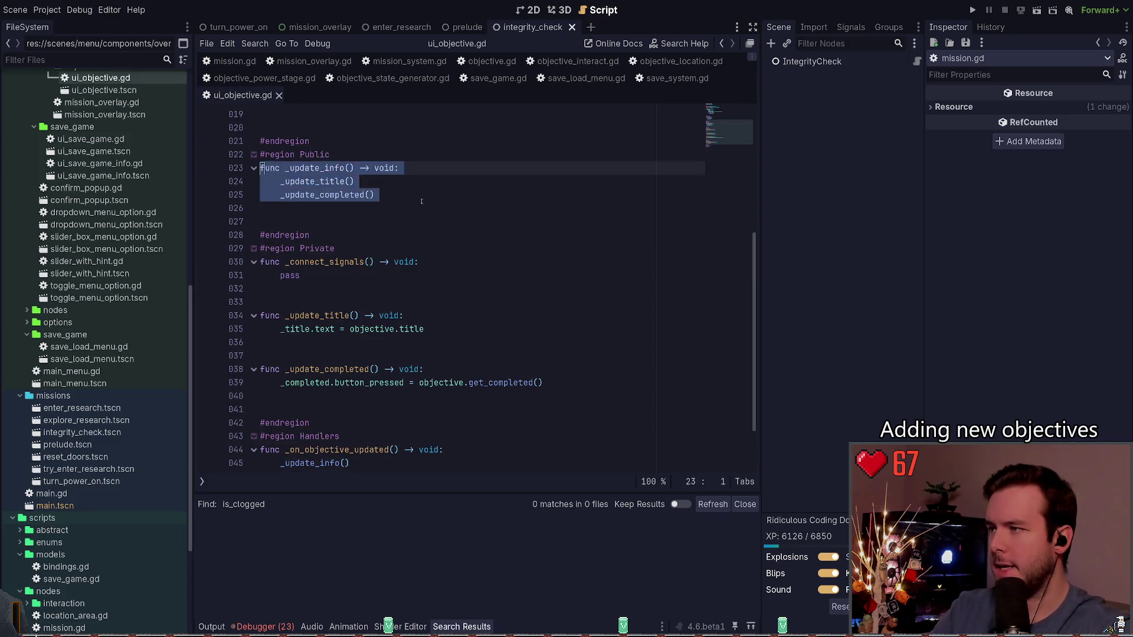
pyautogui.hotkey('ctrl', 'shift', 'k')
pyautogui.press('Down')
pyautogui.press('Down')
pyautogui.press('Down')
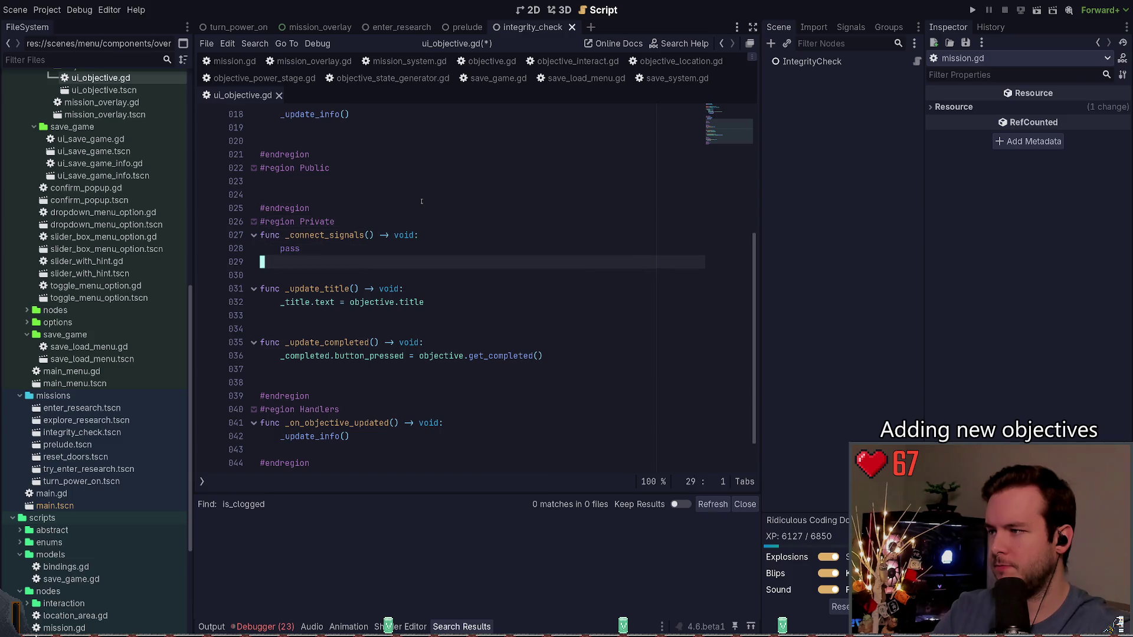
pyautogui.hotkey('ctrl', 'v')
pyautogui.hotkey('ctrl', 's')
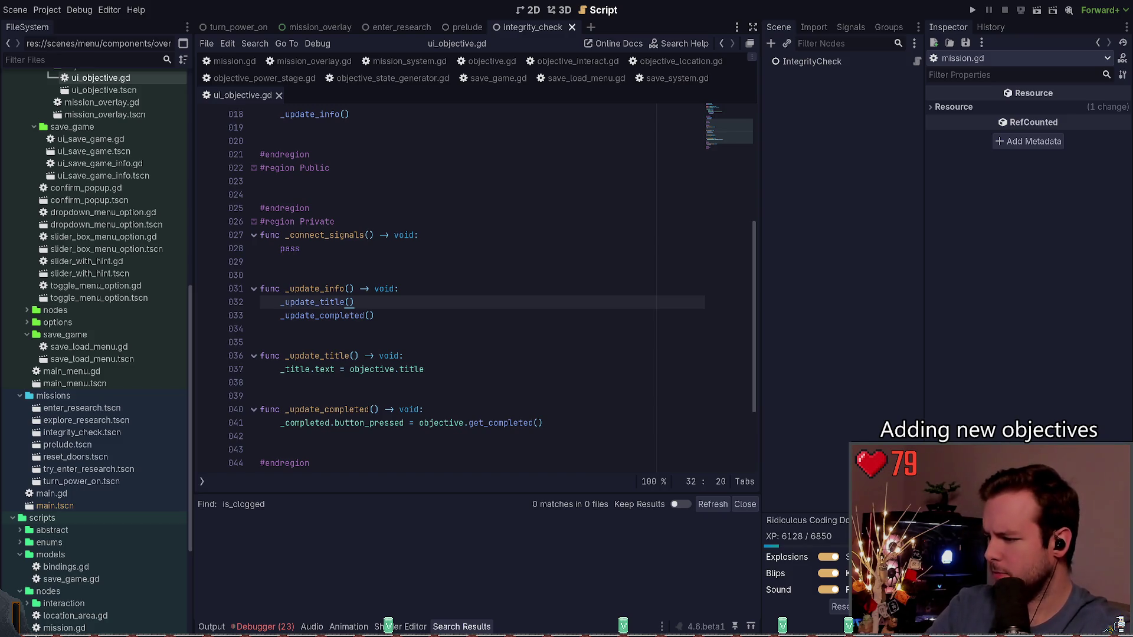
pyautogui.click(481, 181)
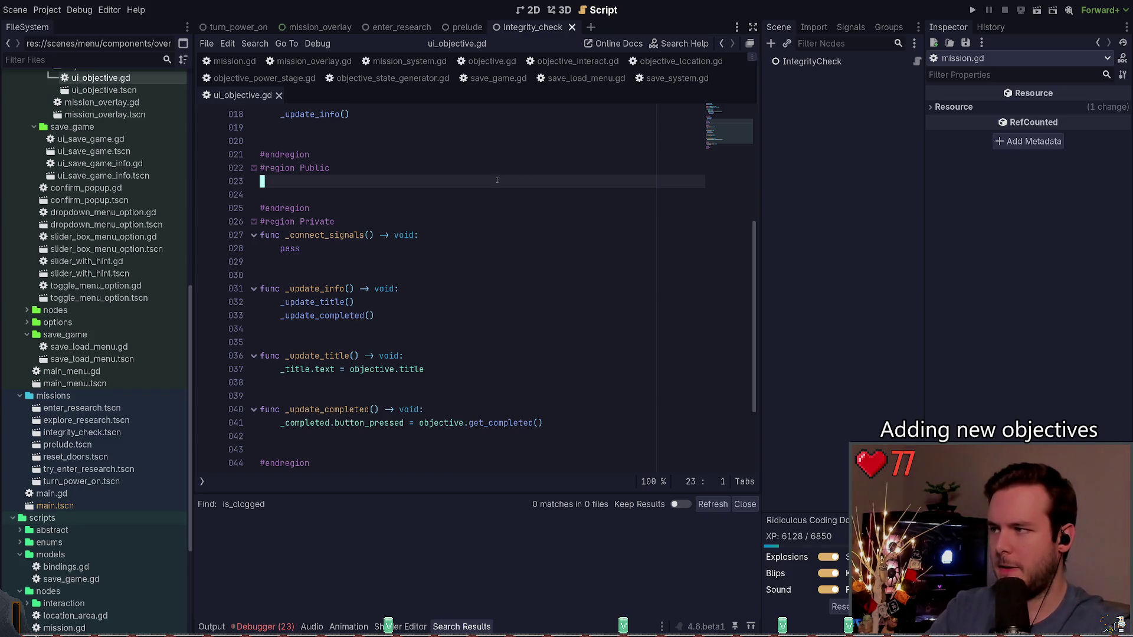
# - Delete the leftover blank lines in ui_objective.gd's Public region and save
pyautogui.hotkey('ctrl', 'shift', 'f')
pyautogui.press('Escape')
pyautogui.hotkey('ctrl', 'shift', 'k')
pyautogui.hotkey('ctrl', 'shift', 'k')
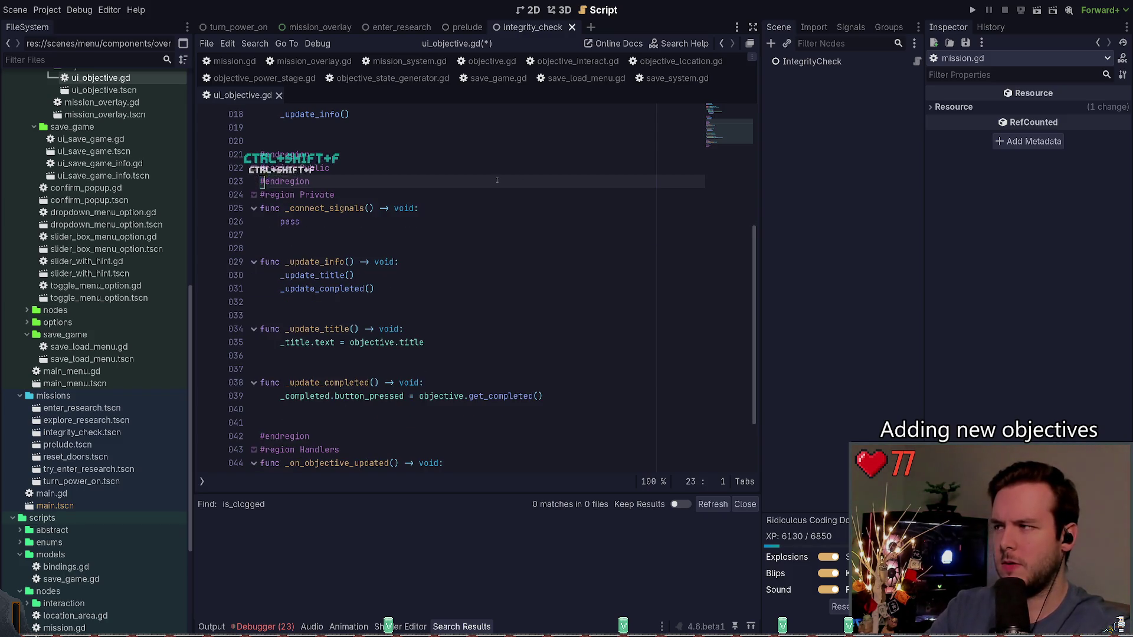
pyautogui.hotkey('ctrl', 's')
# - Search all project files for set_title
pyautogui.hotkey('ctrl', 'shift', 'f')
pyautogui.write('set_title')
pyautogui.press('Return')
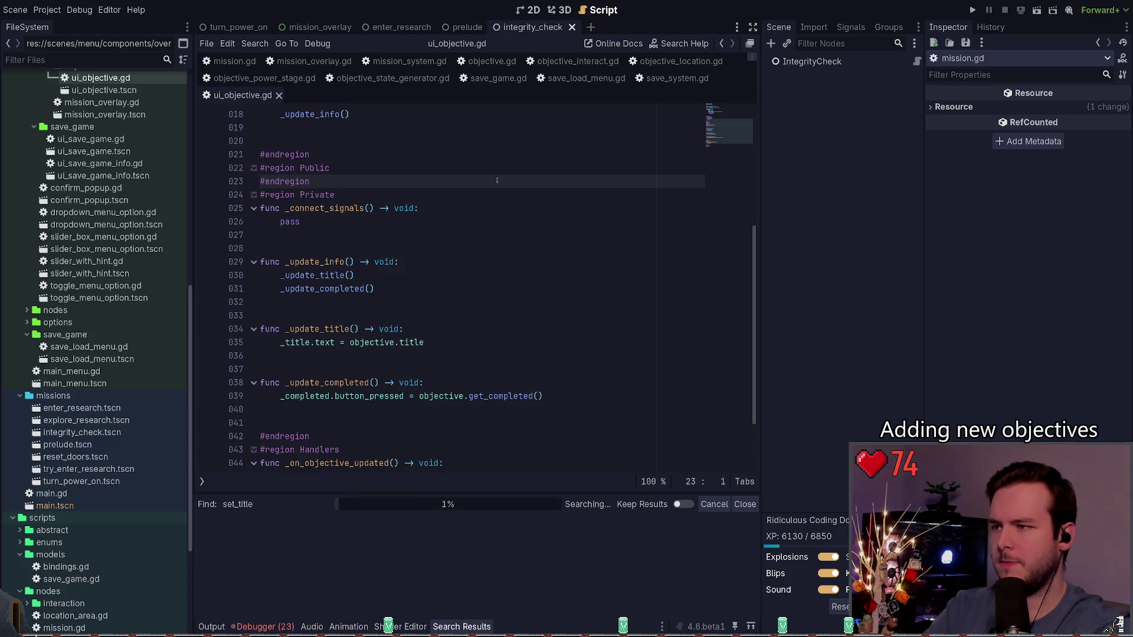
pyautogui.press('Down')
pyautogui.scroll(3, 363, 297)
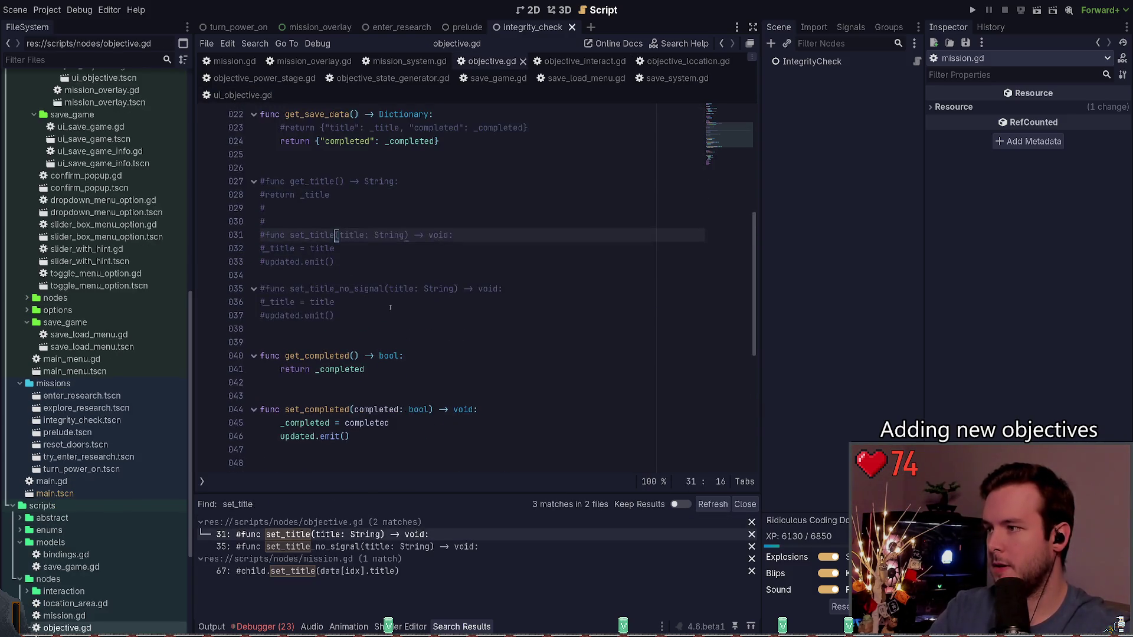
# - Delete the commented-out title getter and setters from objective.gd and save
pyautogui.click(342, 316)
pyautogui.hotkey('shift', 'Home')
pyautogui.hotkey('shift', 'Up')
pyautogui.hotkey('shift', 'Up')
pyautogui.hotkey('shift', 'Up')
pyautogui.press('Delete')
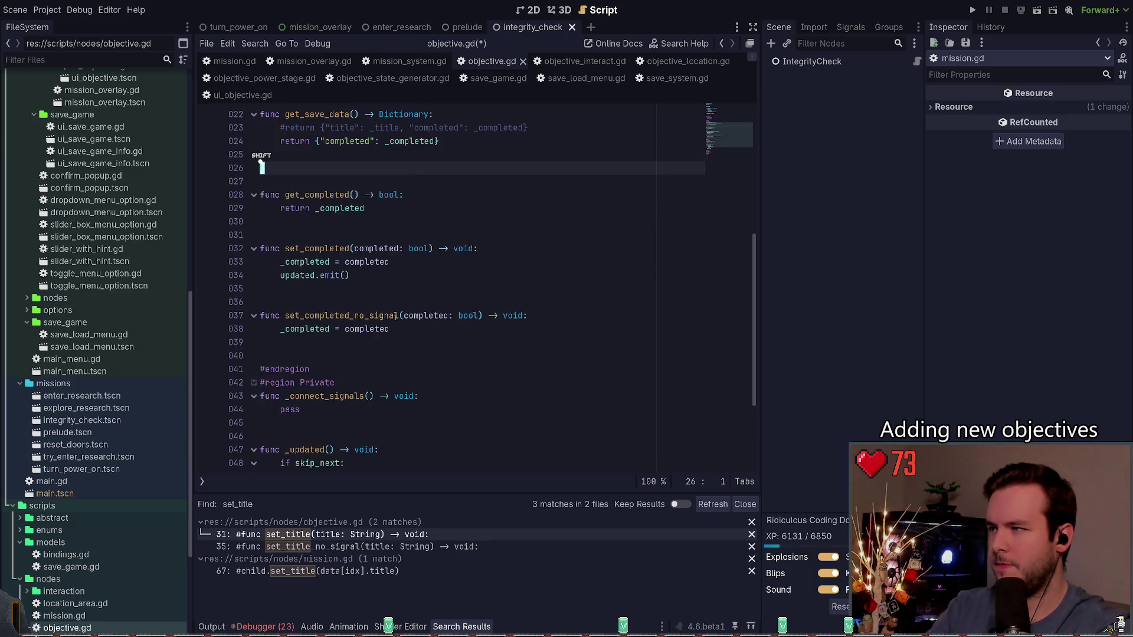
pyautogui.press('BackSpace')
pyautogui.press('BackSpace')
pyautogui.press('BackSpace')
pyautogui.press('Up')
pyautogui.press('Up')
pyautogui.press('Up')
pyautogui.hotkey('shift', 'Home')
pyautogui.hotkey('ctrl', 'shift', 'k')
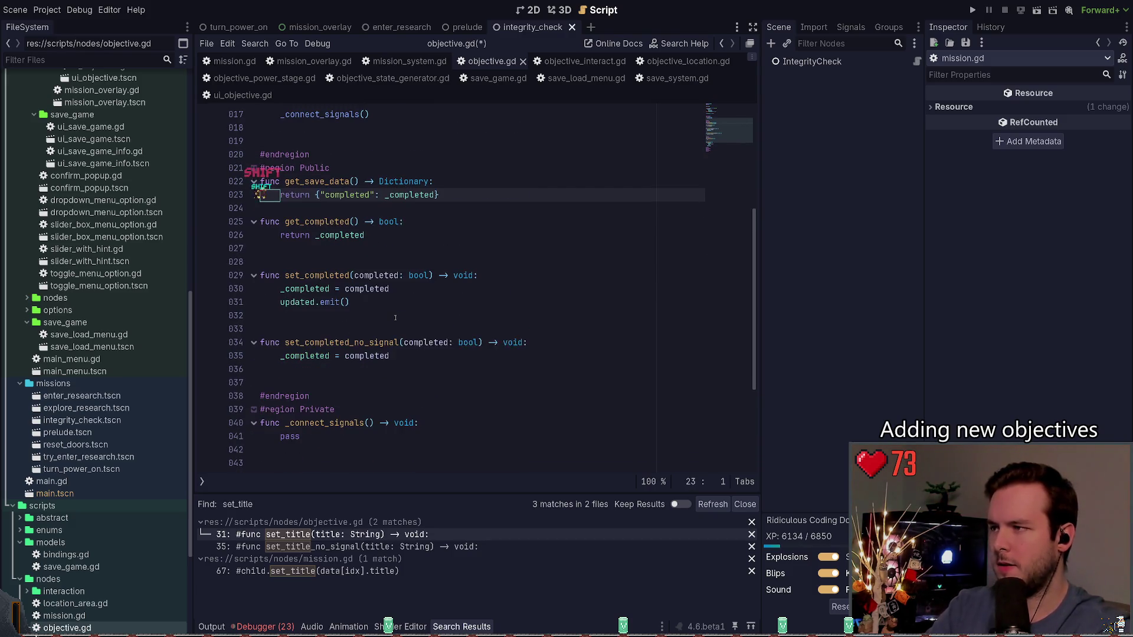
pyautogui.press('Return')
pyautogui.hotkey('ctrl', 's')
# - Open mission.gd at its remaining set_title match
pyautogui.click(310, 547)
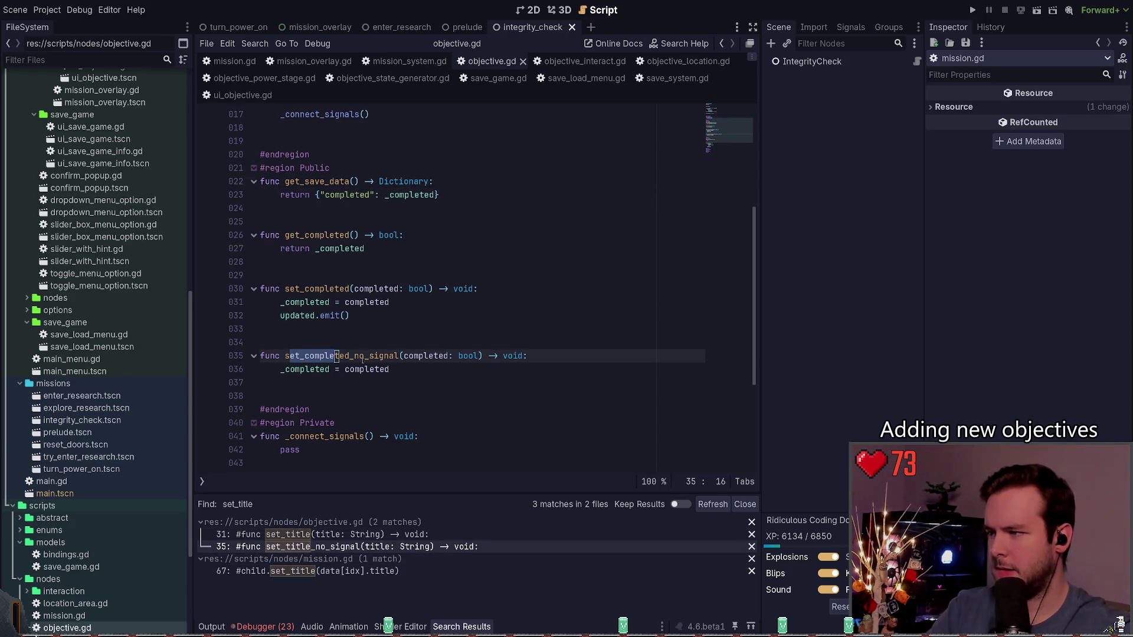
pyautogui.scroll(4, 407, 302)
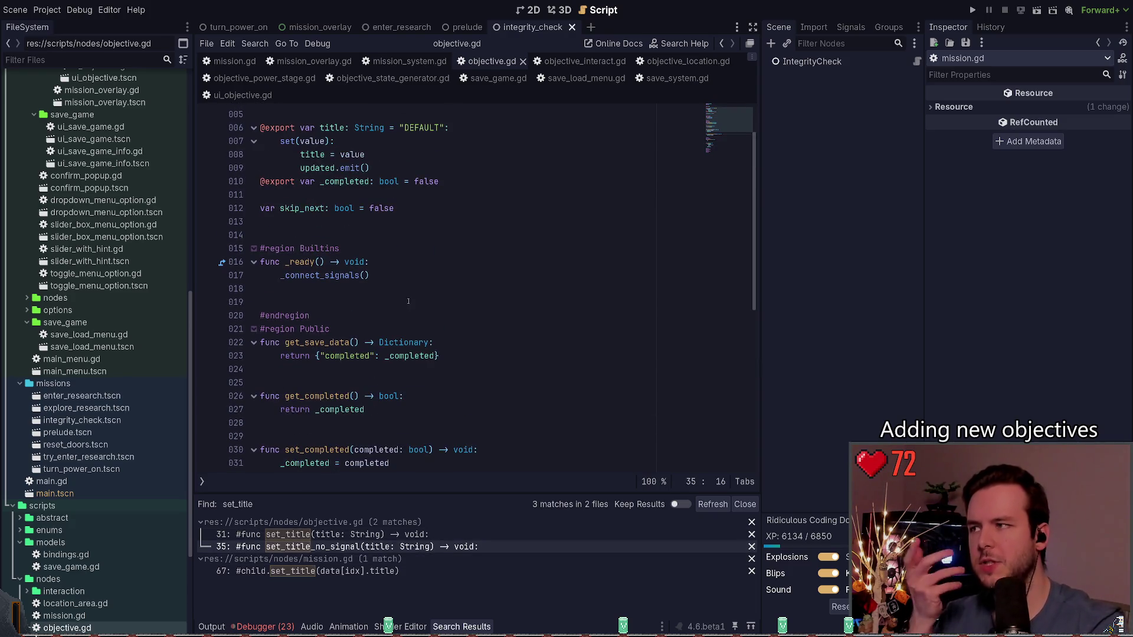
pyautogui.scroll(2, 389, 303)
pyautogui.scroll(-4, 376, 305)
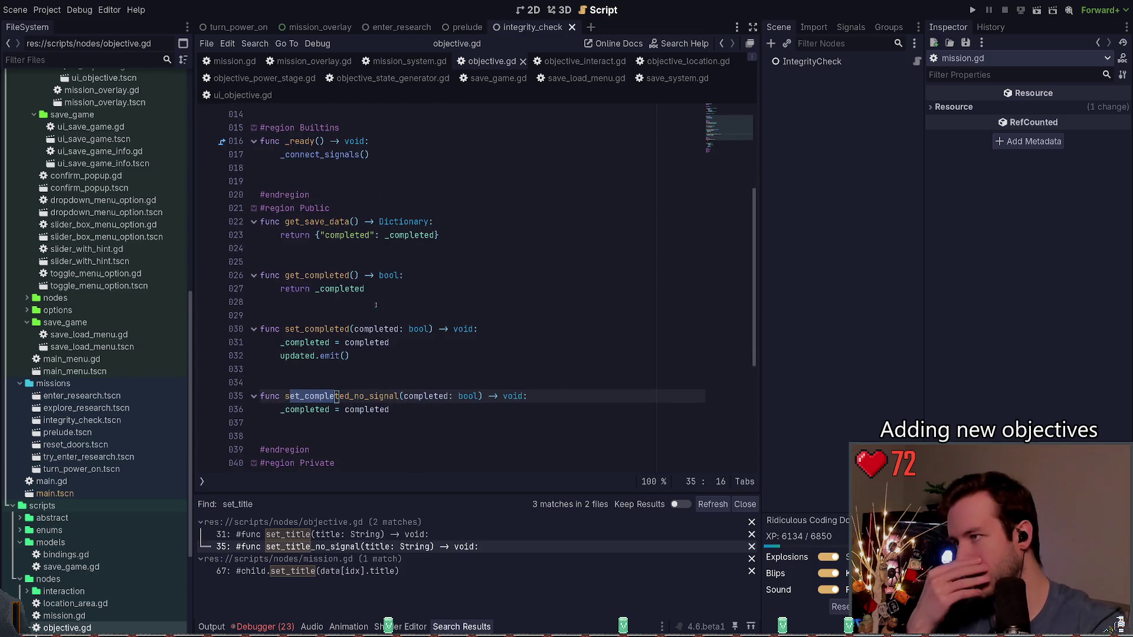
pyautogui.click(375, 572)
# - Delete the old FIXME and commented set_title lines above set_completed_no_signal
pyautogui.click(406, 384)
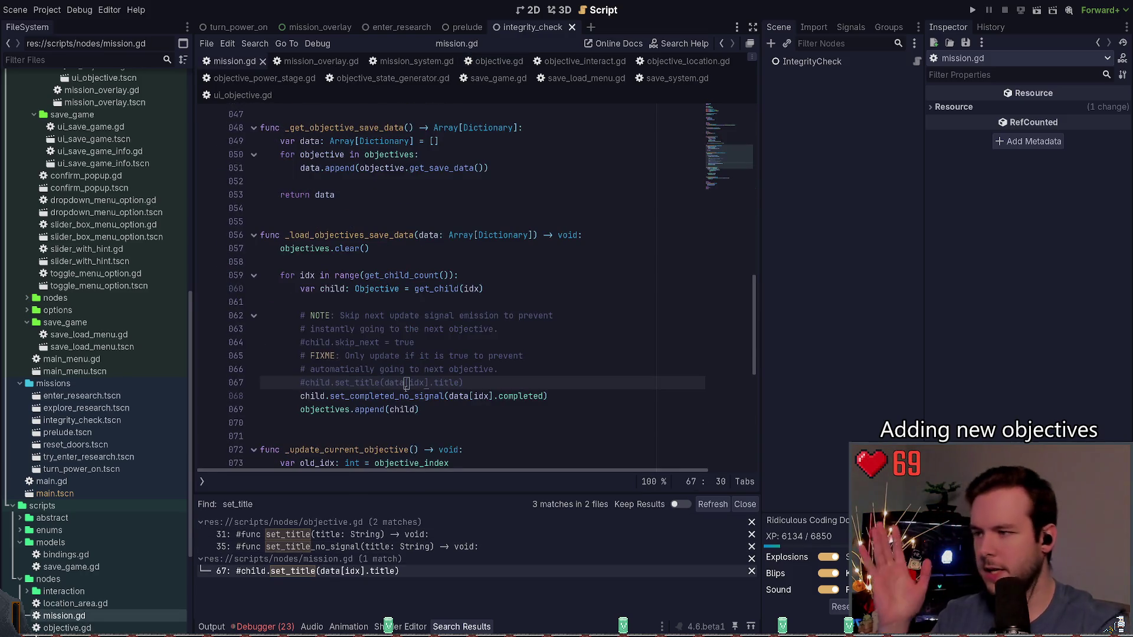
pyautogui.press('End')
pyautogui.hotkey('shift', 'Up')
pyautogui.hotkey('shift', 'Up')
pyautogui.hotkey('shift', 'Up')
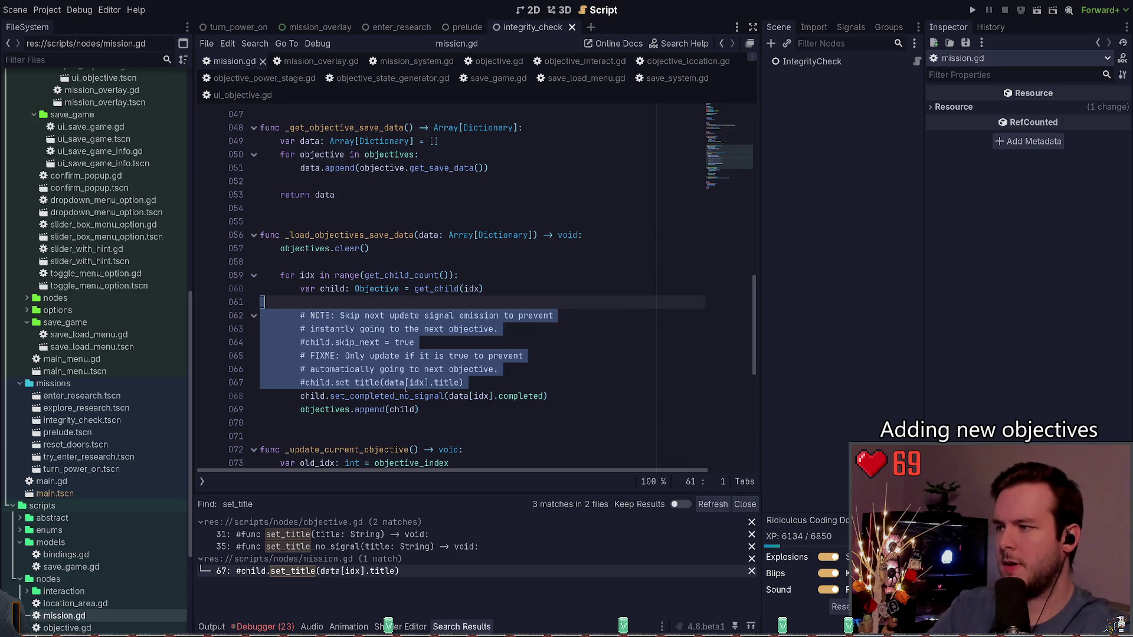
pyautogui.press('Down')
pyautogui.press('Down')
pyautogui.press('Down')
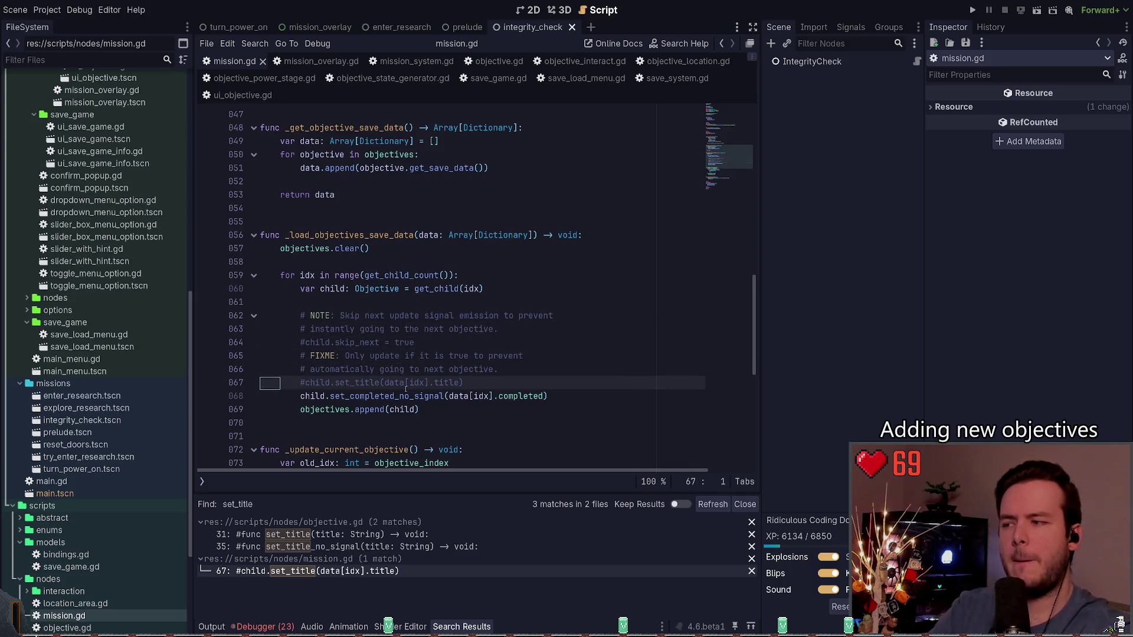
pyautogui.press('Down')
pyautogui.hotkey('shift', 'Up')
pyautogui.hotkey('shift', 'Up')
pyautogui.hotkey('shift', 'Up')
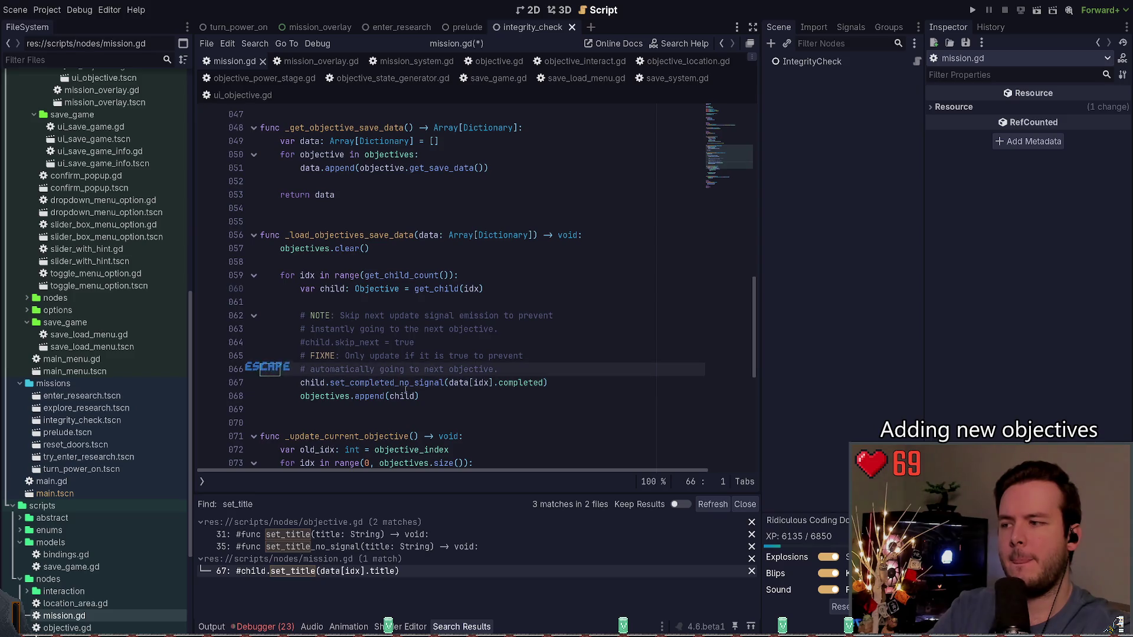
pyautogui.press('BackSpace')
# - Reword the NOTE comment with 'Don't skip' and 'signal', removing the duplicated word and 'emission'
pyautogui.press('Up')
pyautogui.press('Up')
pyautogui.press('Up')
pyautogui.hotkey('ctrl', 'Right')
pyautogui.hotkey('ctrl', 'Right')
pyautogui.hotkey('ctrl', 'Right')
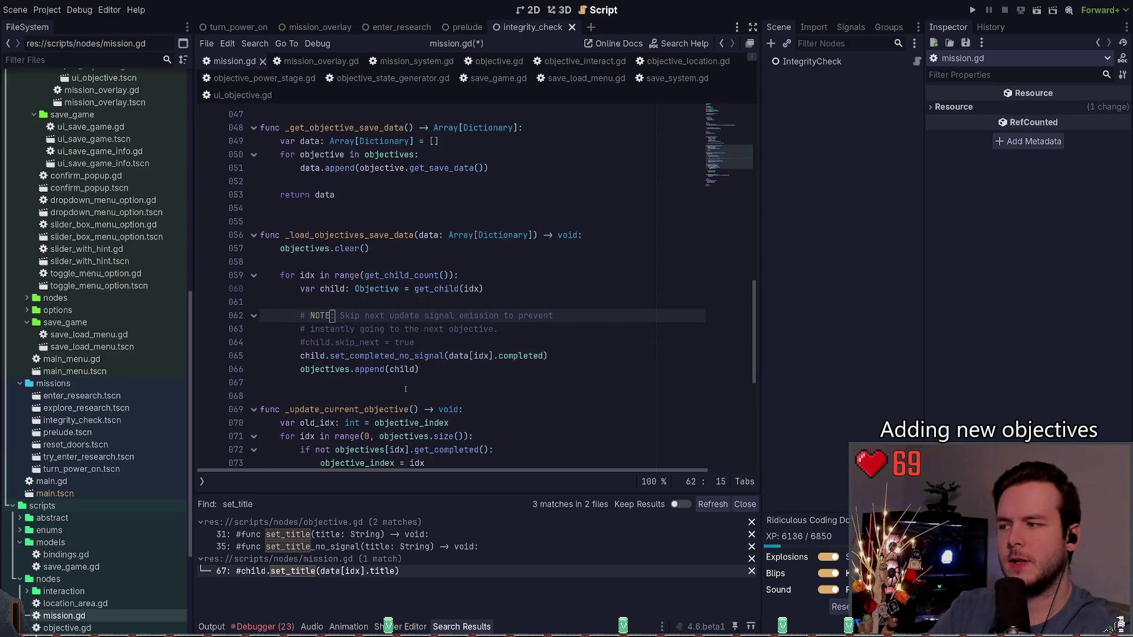
pyautogui.hotkey('ctrl', 'Delete')
pyautogui.hotkey('ctrl', 'Delete')
pyautogui.hotkey('ctrl', 'Delete')
pyautogui.write("Don't skip")
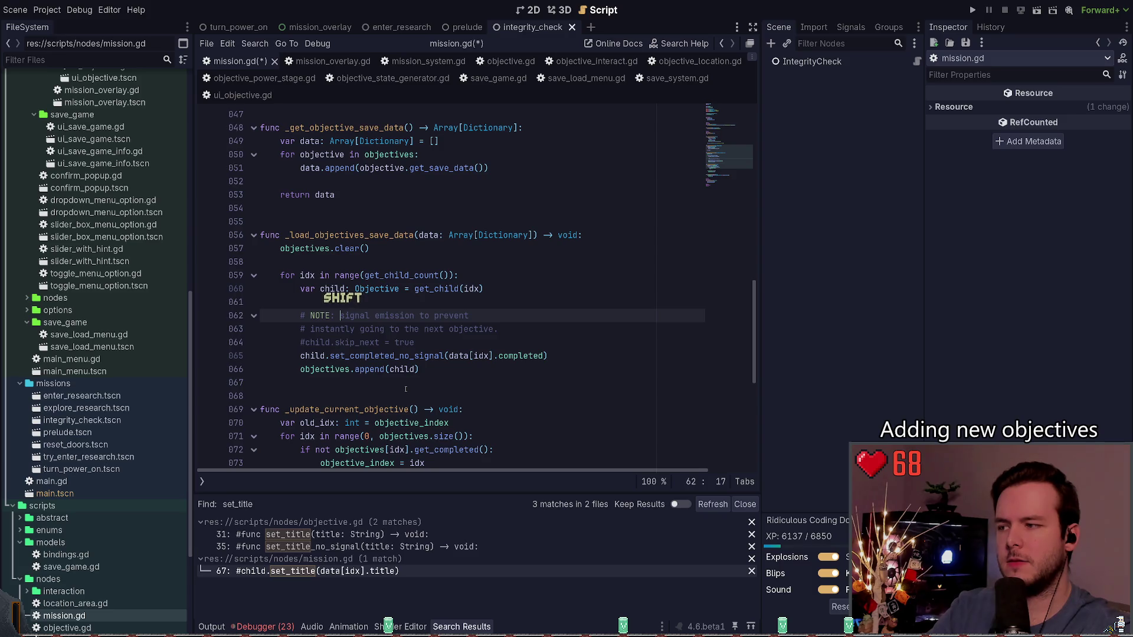
pyautogui.hotkey('ctrl', 'BackSpace')
pyautogui.write('signal')
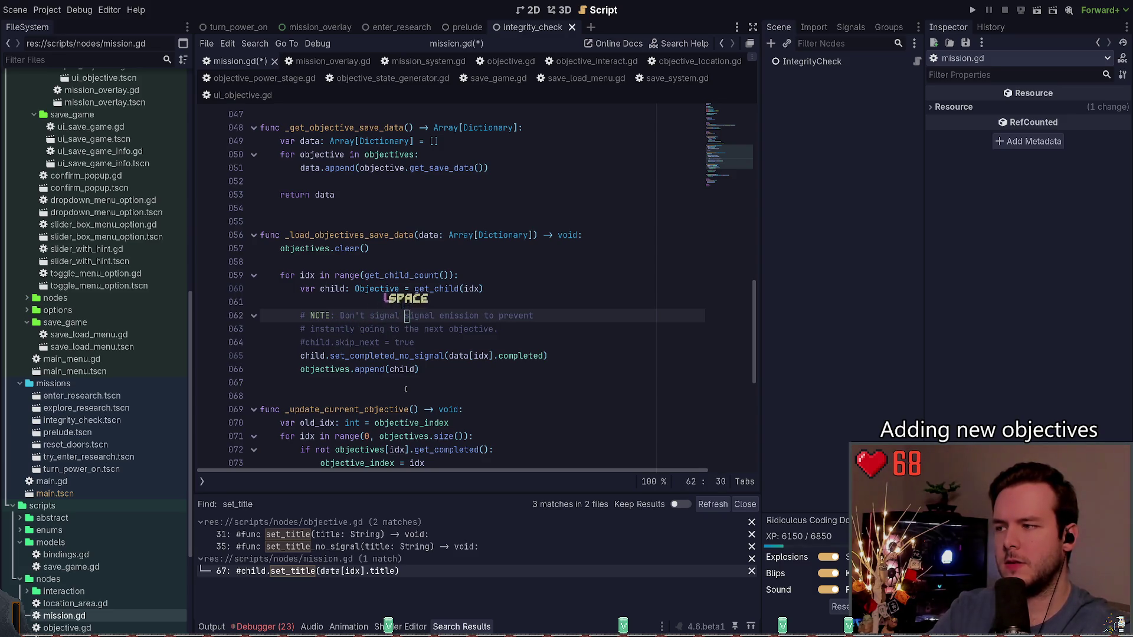
pyautogui.hotkey('ctrl', 'Left')
pyautogui.hotkey('ctrl', 'Left')
pyautogui.hotkey('ctrl', 'Left')
pyautogui.hotkey('ctrl', 'Right')
pyautogui.hotkey('ctrl', 'Right')
pyautogui.hotkey('ctrl', 'Right')
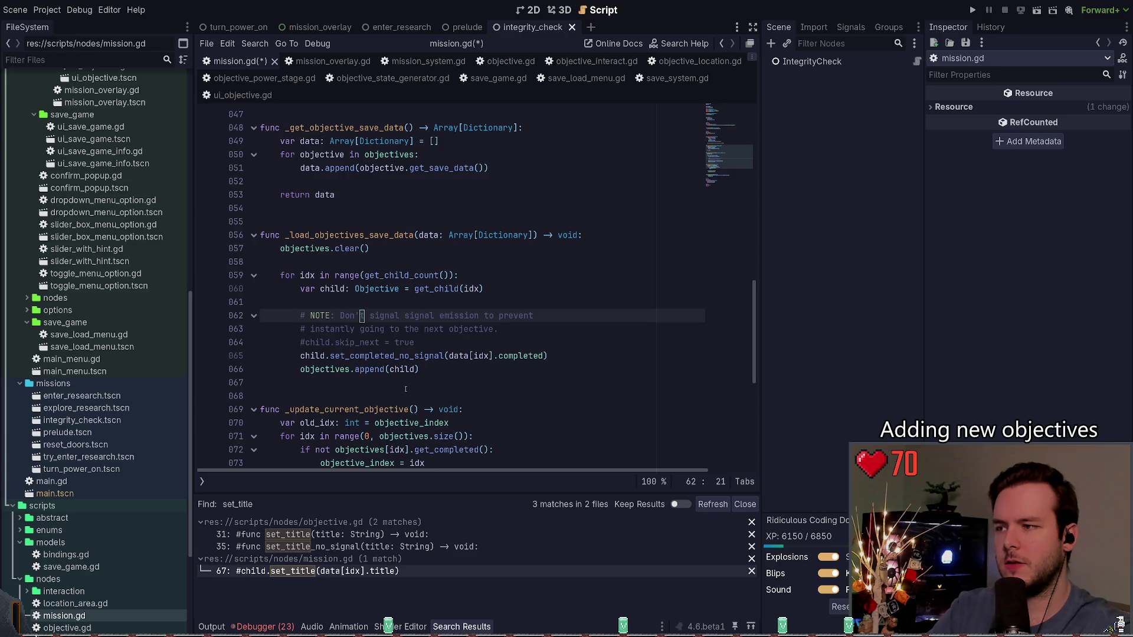
pyautogui.hotkey('ctrl', 'Delete')
pyautogui.press('Escape')
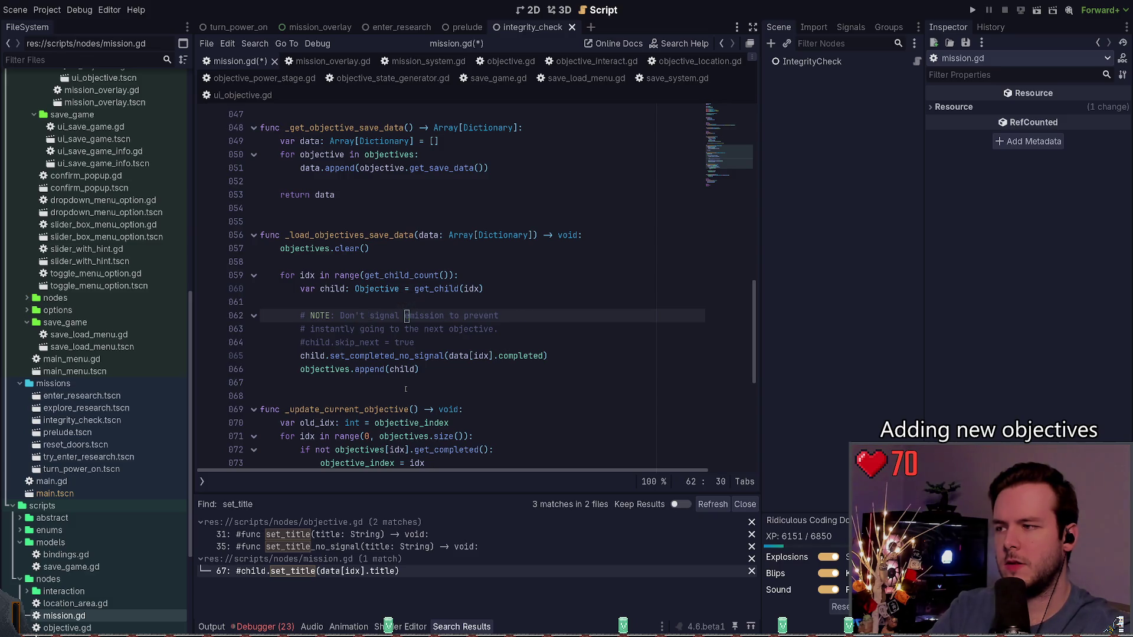
pyautogui.hotkey('ctrl', 'Delete')
# - Join the second comment line onto the NOTE line and delete the commented skip_next line
pyautogui.press('Down')
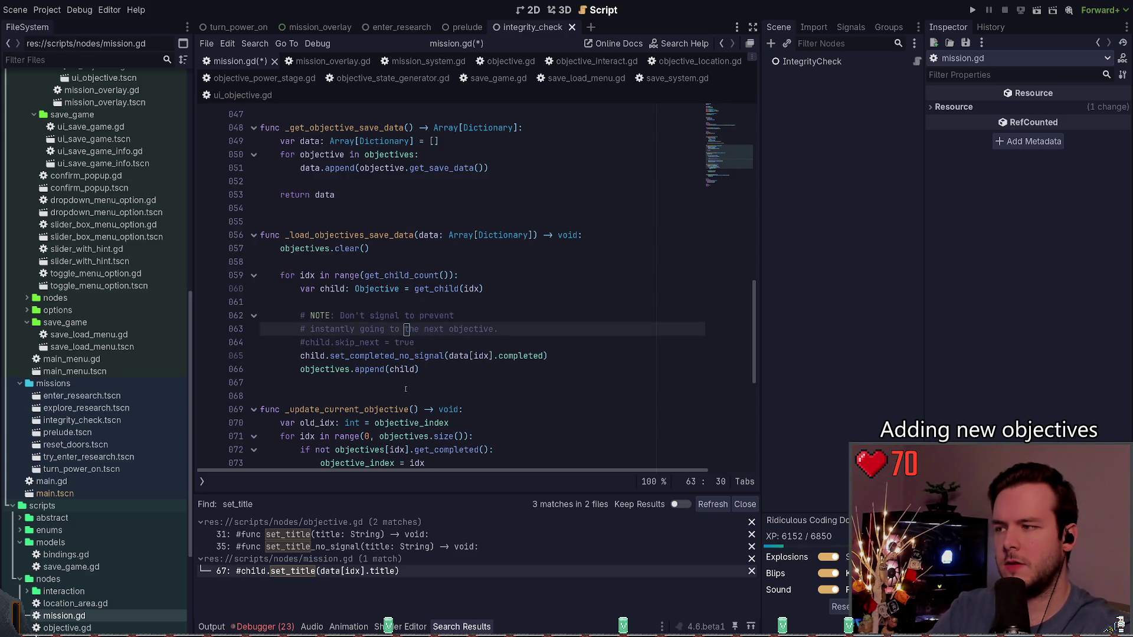
pyautogui.press('Home')
pyautogui.press('BackSpace')
pyautogui.press('BackSpace')
pyautogui.press('BackSpace')
pyautogui.press('Delete')
pyautogui.press('Down')
pyautogui.press('End')
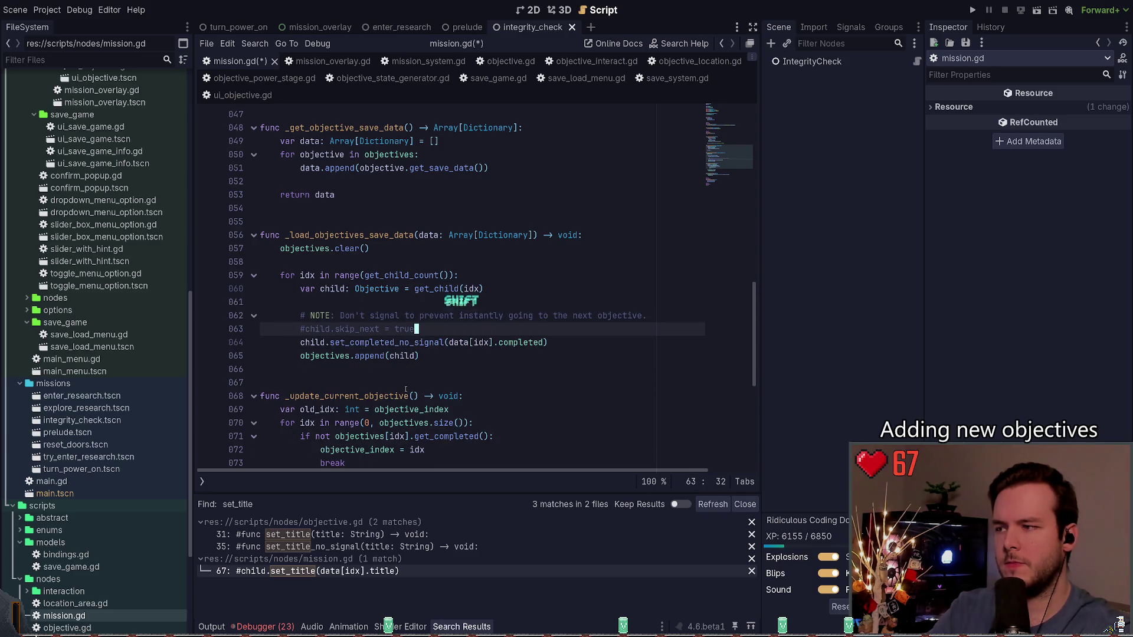
pyautogui.hotkey('ctrl', 'shift', 'k')
pyautogui.press('Up')
pyautogui.press('Home')
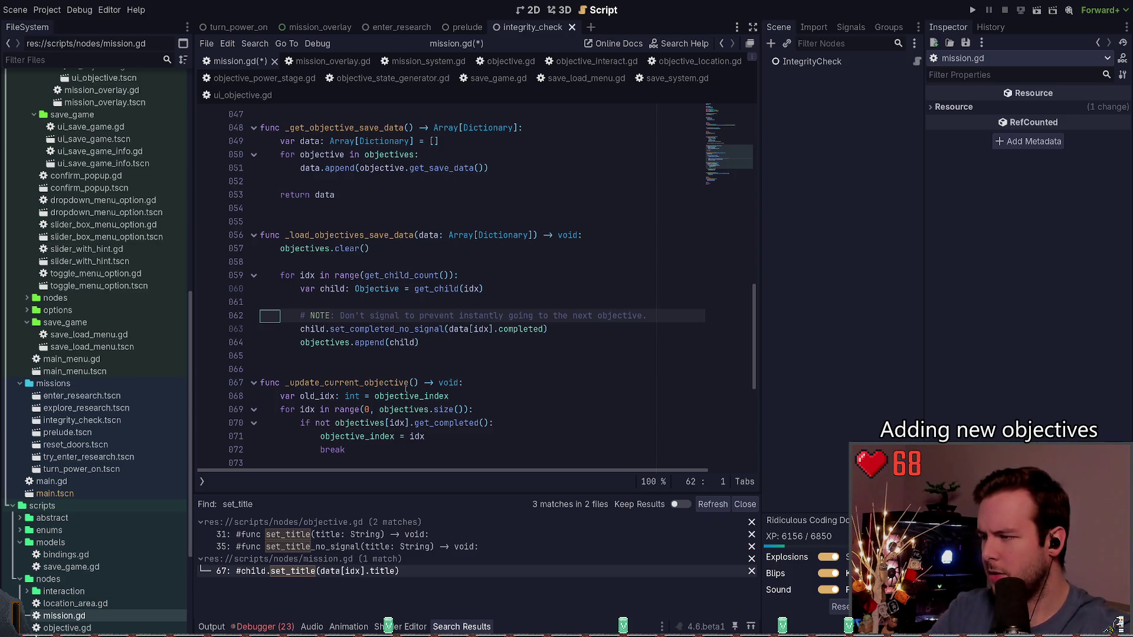
# - Add a '# FIXME: ???' line beneath the NOTE comment and save mission.gd
pyautogui.press('End')
pyautogui.press('Return')
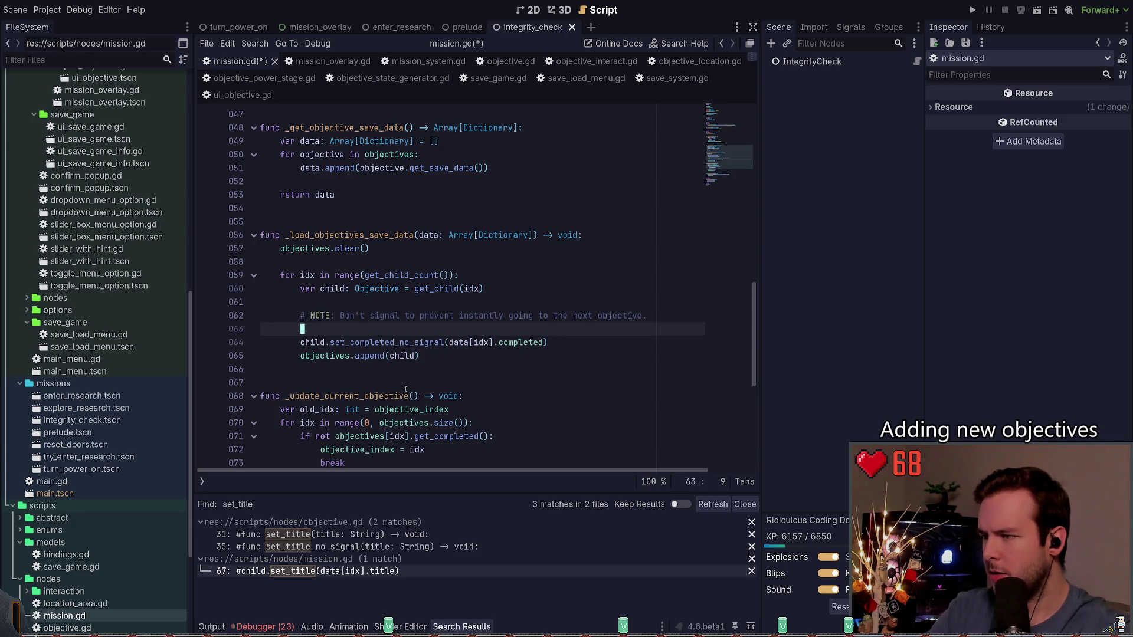
pyautogui.hotkey('ctrl', 'z')
pyautogui.hotkey('ctrl', 's')
pyautogui.press('Escape')
pyautogui.press('End')
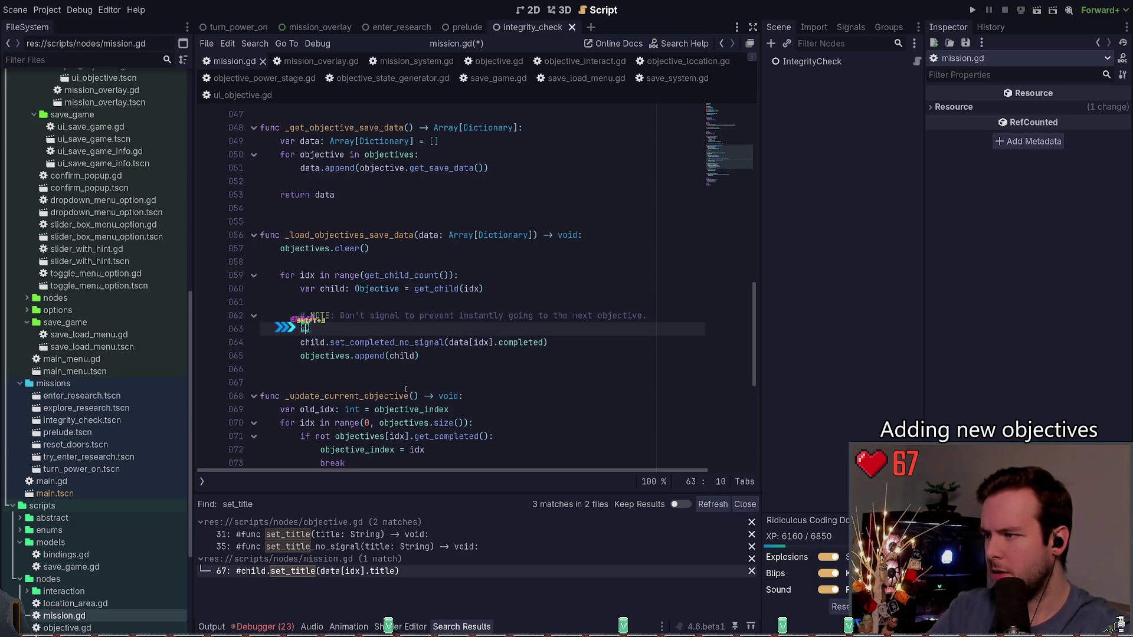
pyautogui.press('Return')
pyautogui.write('# FIXME: ???')
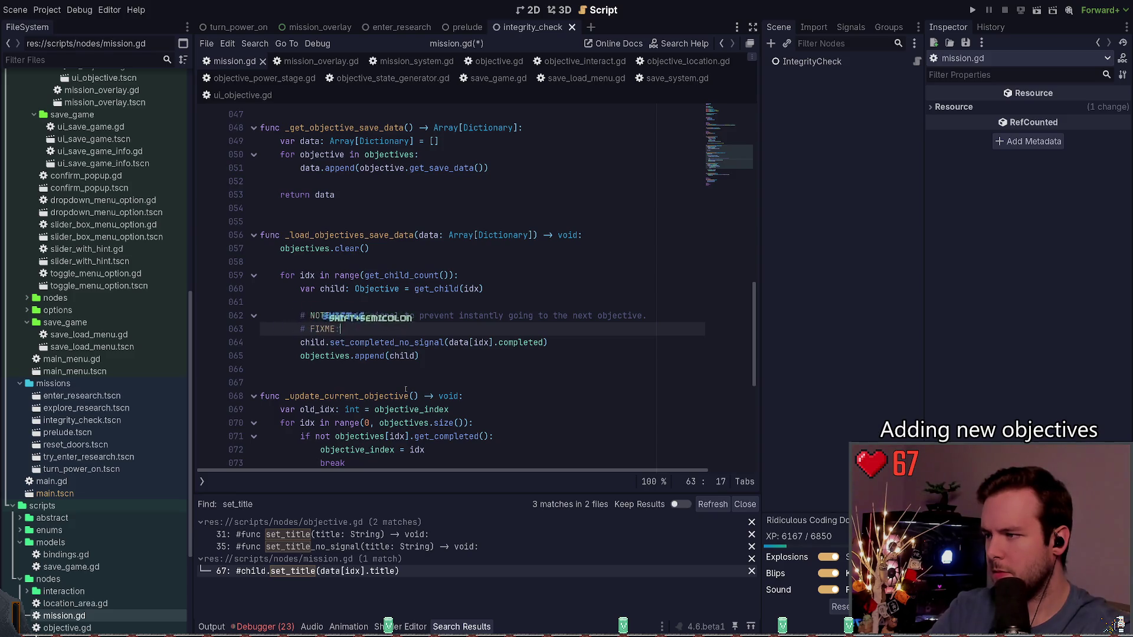
pyautogui.hotkey('ctrl', 's')
pyautogui.press('Left')
pyautogui.press('Left')
pyautogui.press('Left')
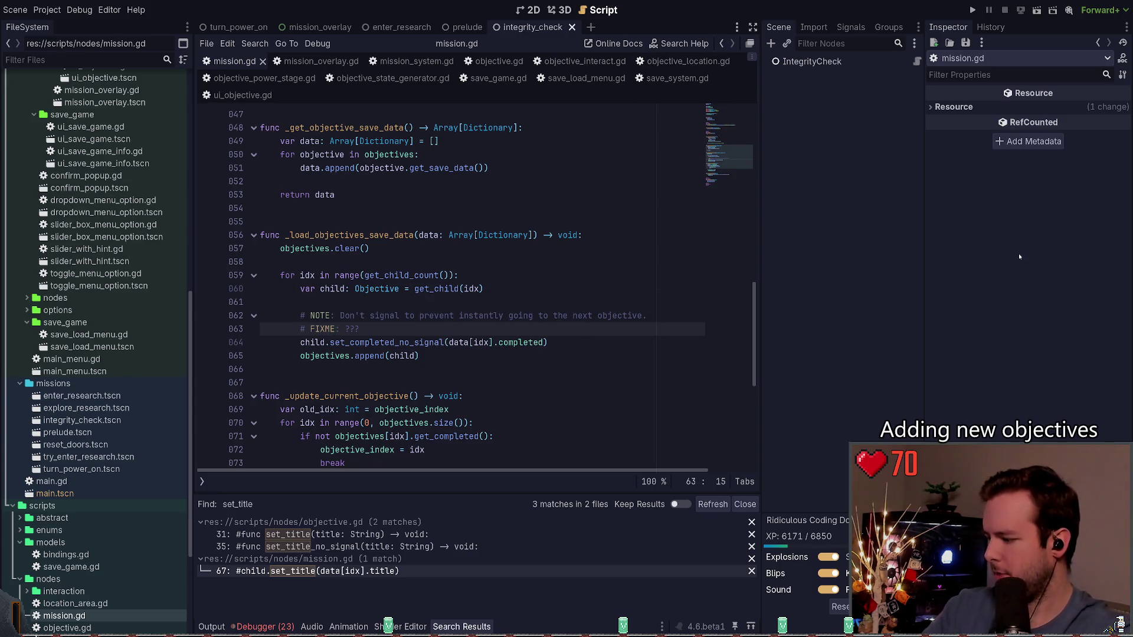
# - In the drop-down terminal, run git status and git diff on scripts/nodes/objective.gd
pyautogui.press('super+grave')
pyautogui.write('git status')
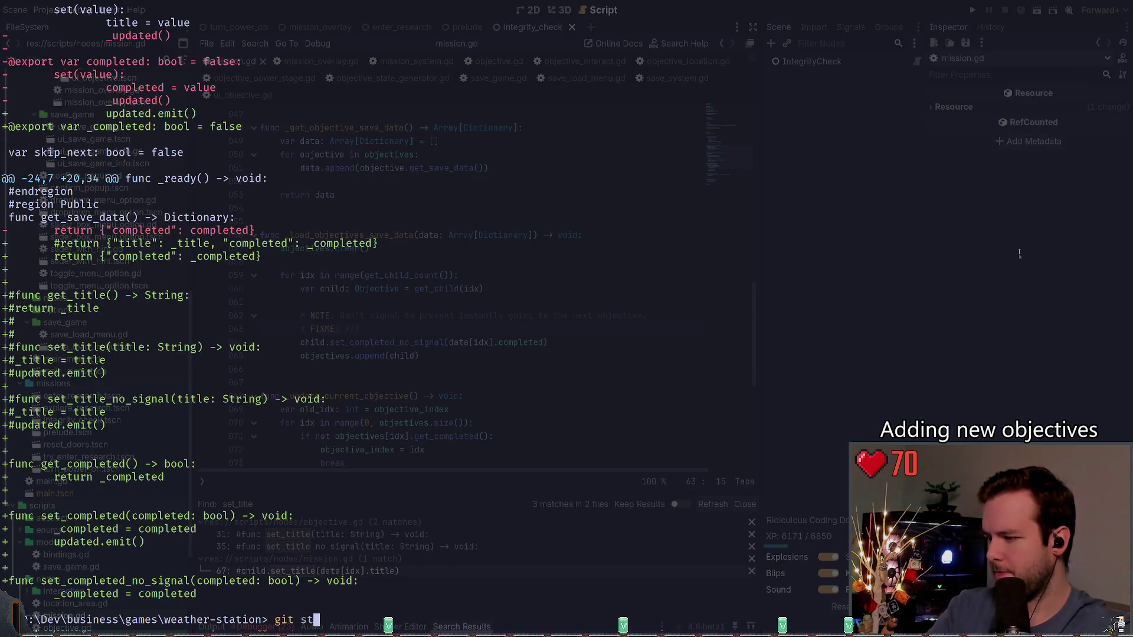
pyautogui.press('Return')
pyautogui.write('git diff .\\scripts\\nodes\\objective.gd')
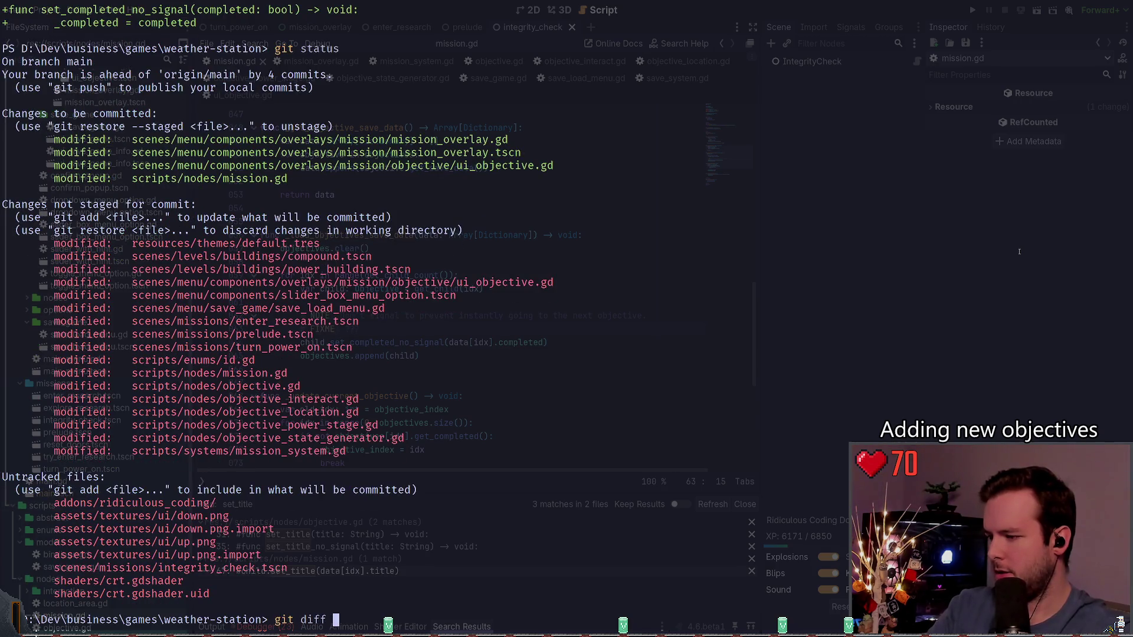
pyautogui.press('Return')
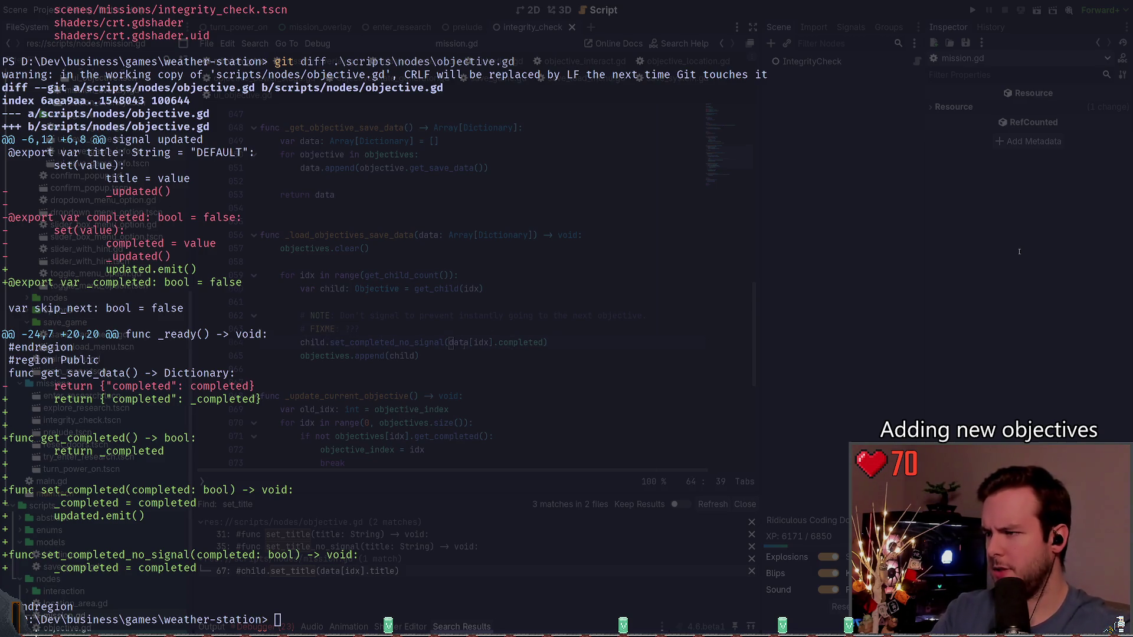
# - Duplicate line 64, comment out the no-signal call, and change the copy to set_completed
pyautogui.hotkey('ctrl', 'Left')
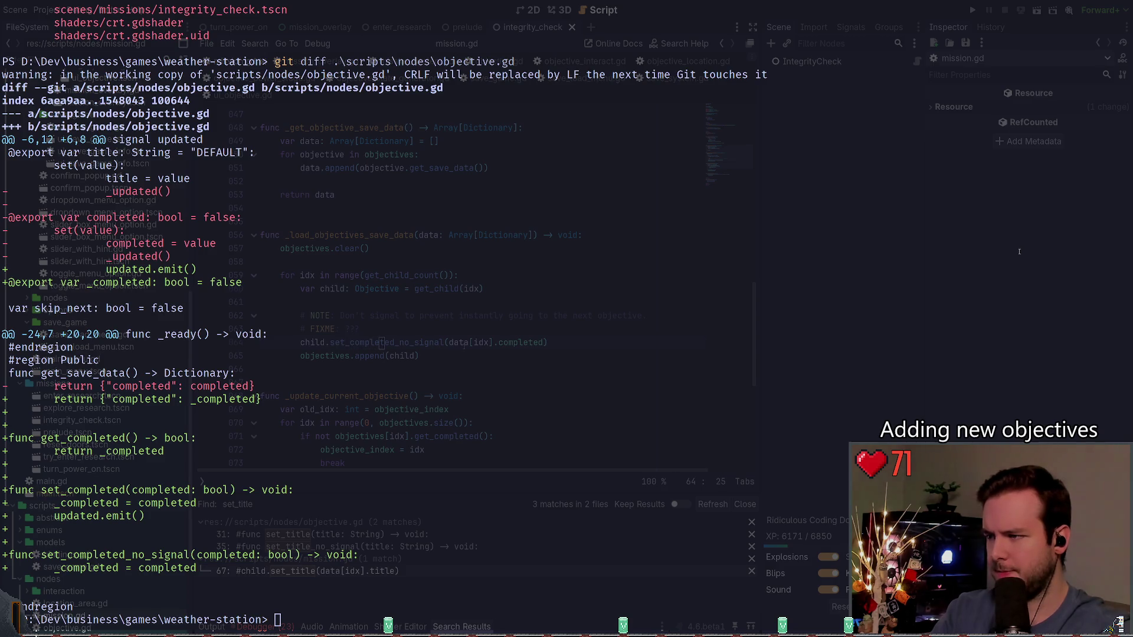
pyautogui.press('Home')
pyautogui.press('Home')
pyautogui.hotkey('ctrl', 'shift', 'd')
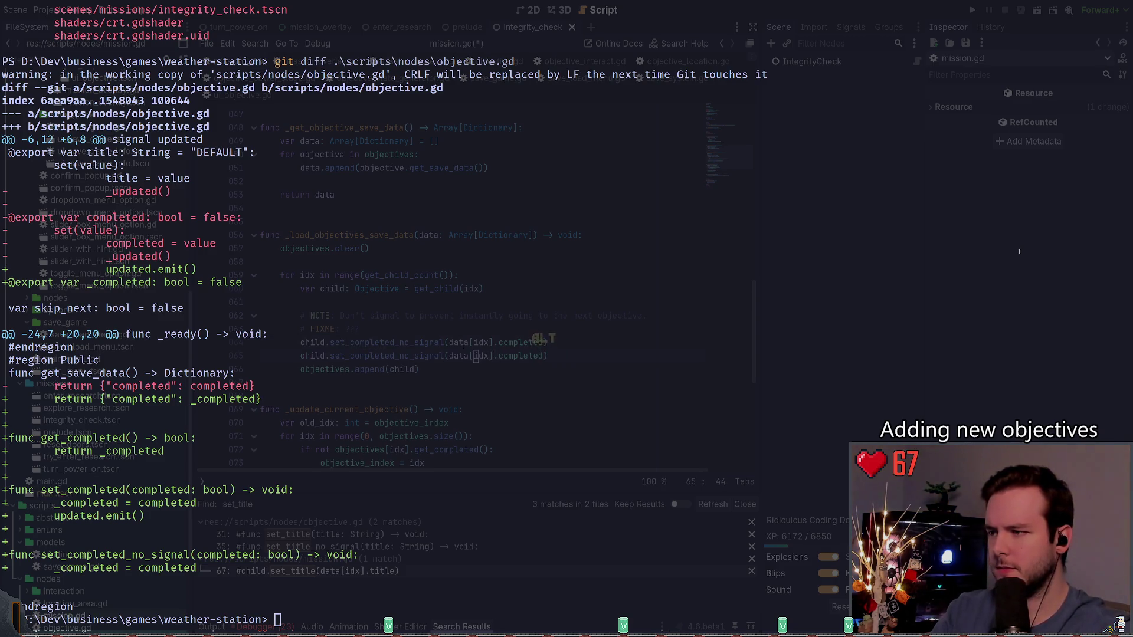
pyautogui.hotkey('ctrl', 'k')
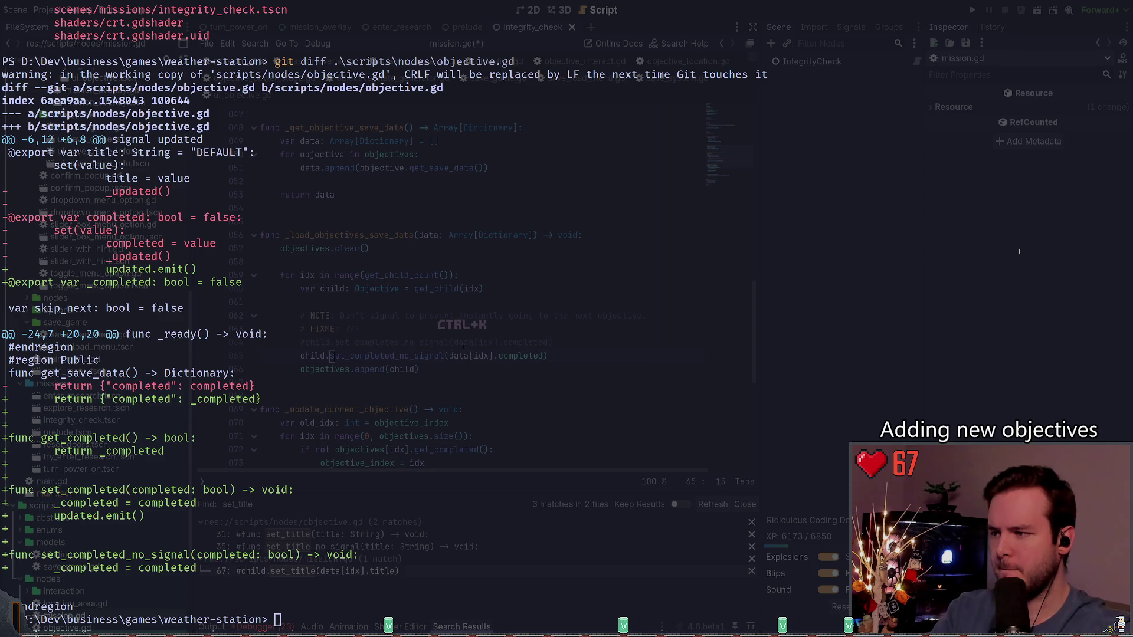
pyautogui.click(382, 356)
pyautogui.moveTo(395, 356); pyautogui.dragTo(443, 356)
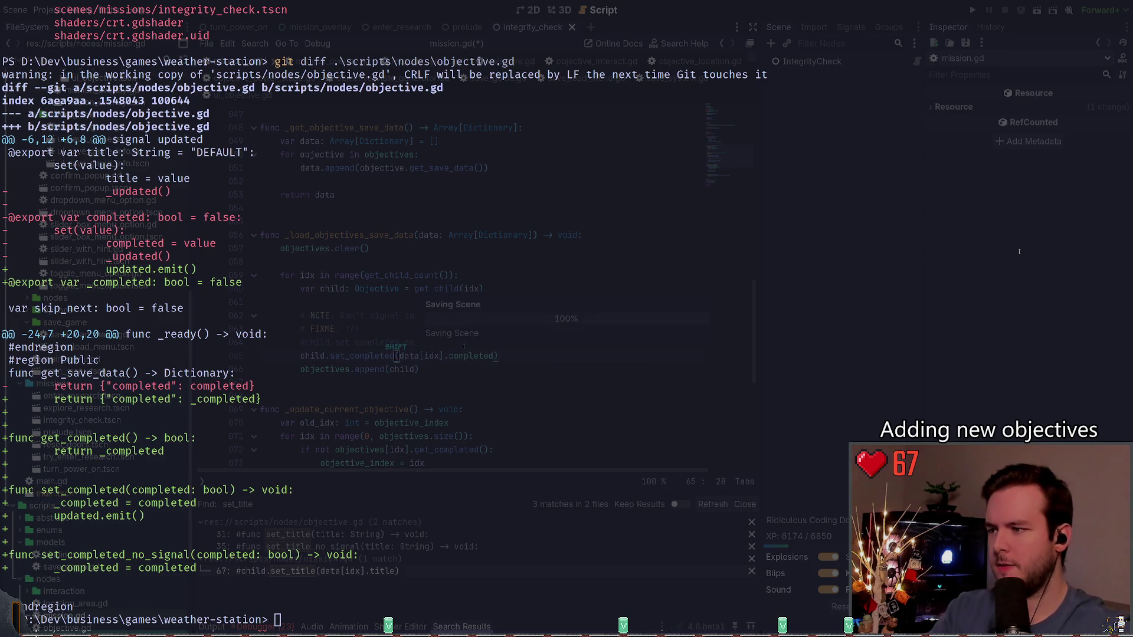
pyautogui.press('Delete')
# - Run the game to test the change, save, then pause and quit to stop debugging
pyautogui.press('F5')
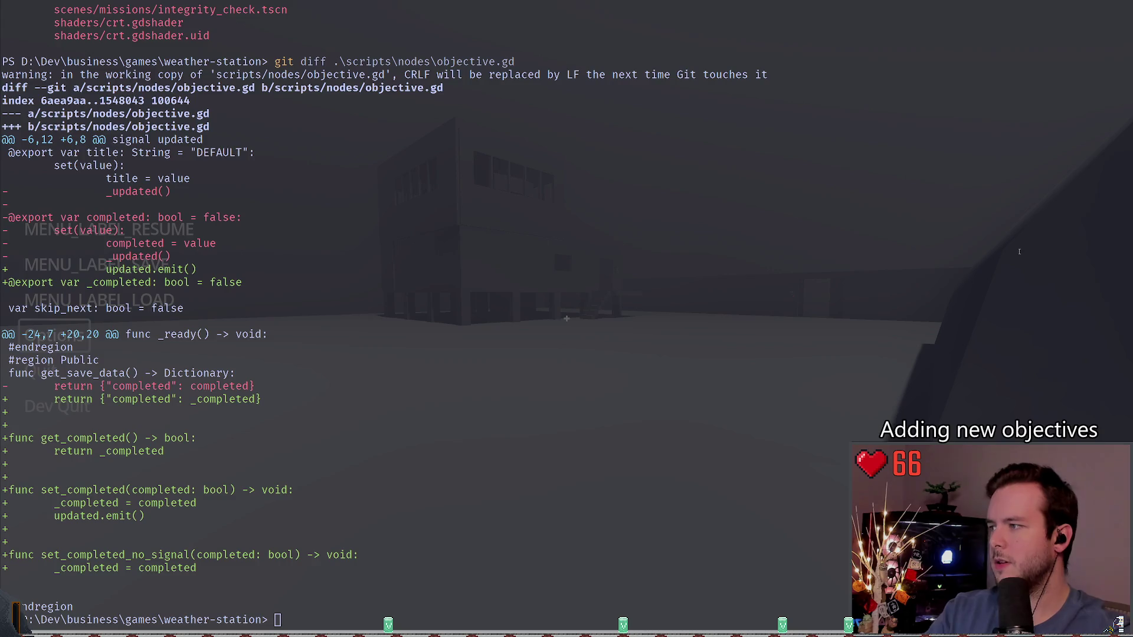
pyautogui.press('Return')
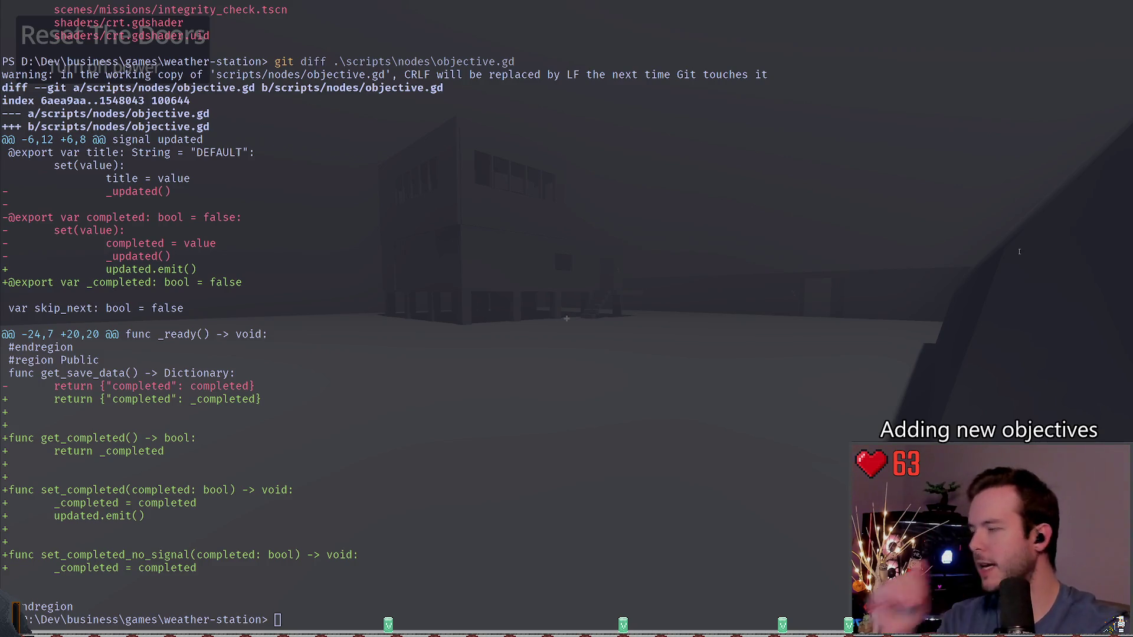
pyautogui.press('Escape')
pyautogui.hotkey('alt', 'F4')
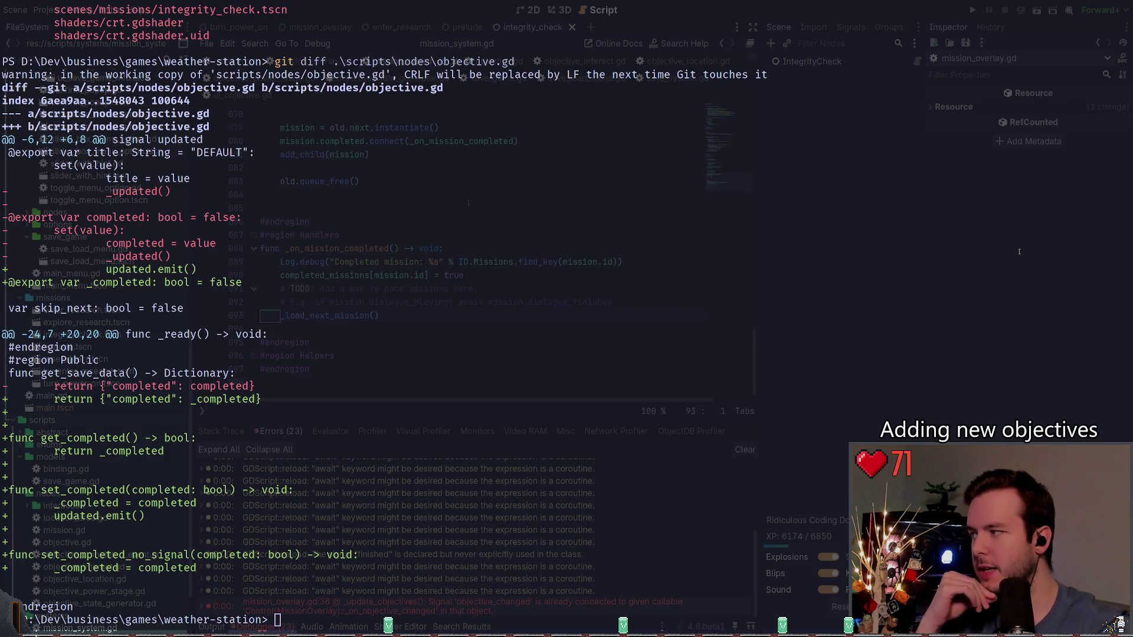
# - Dismiss the terminal overlay and save mission.gd
pyautogui.click(484, 213)
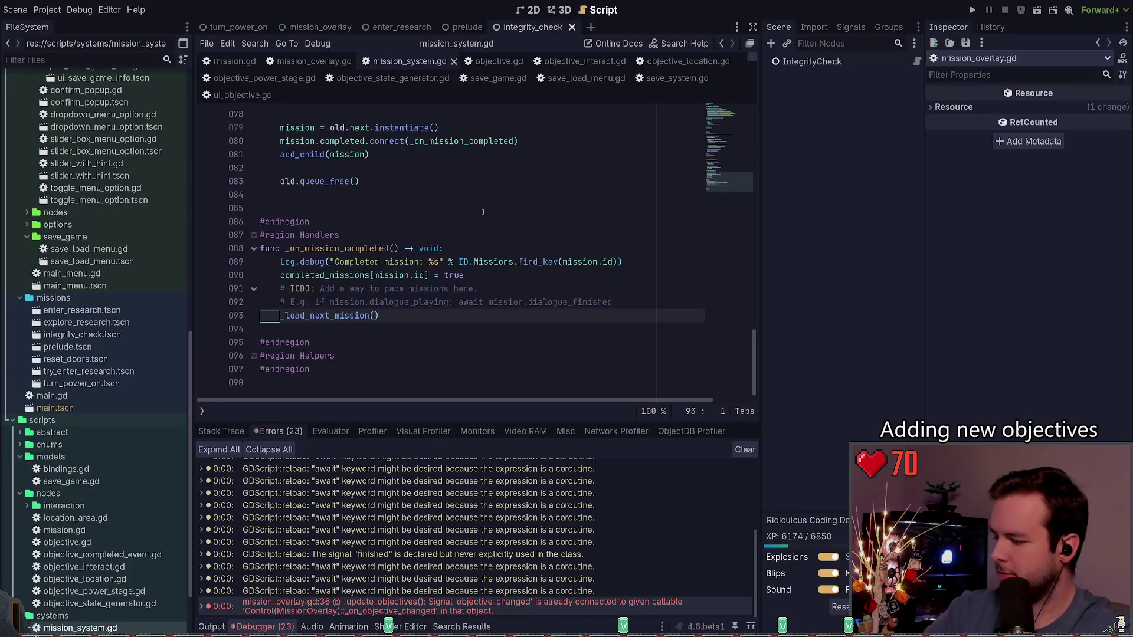
pyautogui.click(470, 208)
pyautogui.hotkey('ctrl', 's')
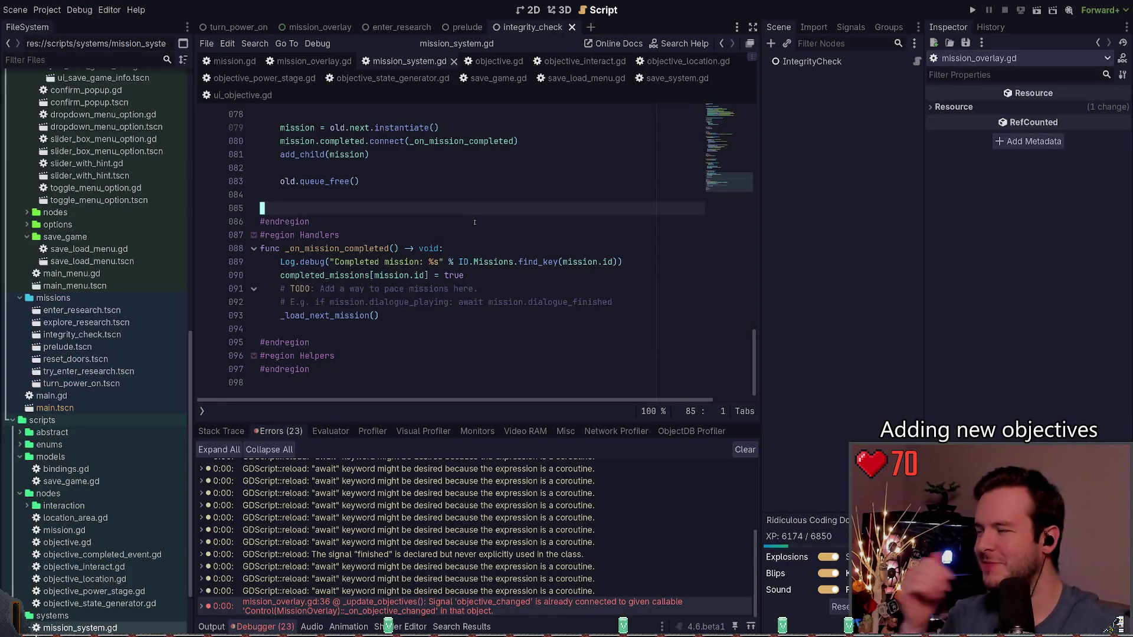
# - Write '_completed = completed' in objective.gd's no-signal setter, then browse mission_system.gd and mission_overlay.gd
pyautogui.click(486, 63)
pyautogui.scroll(-4, 437, 236)
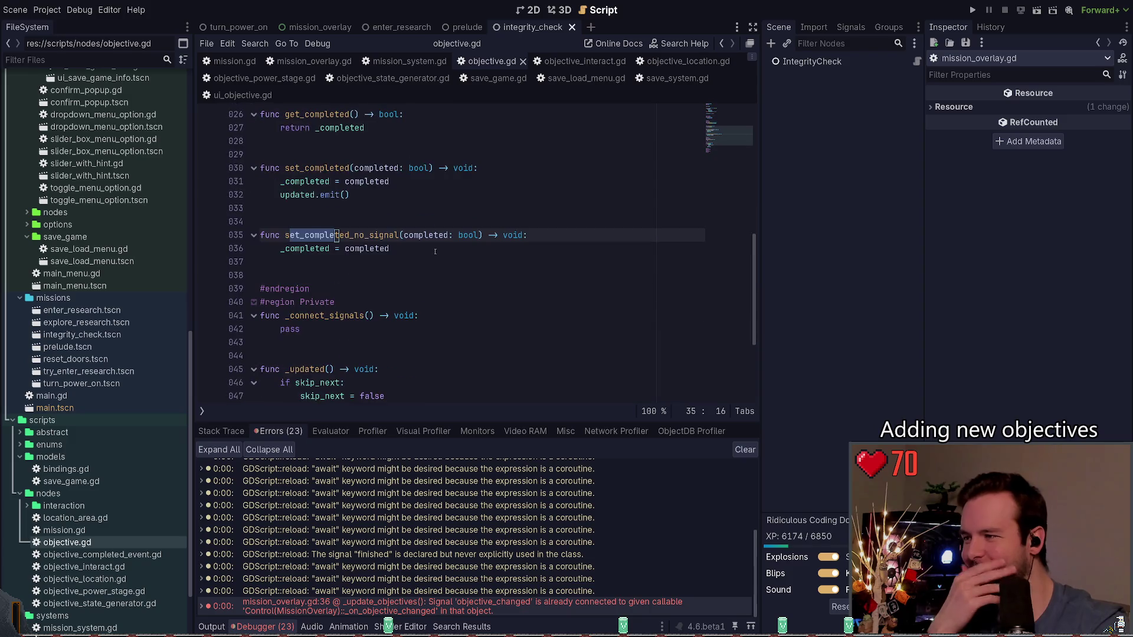
pyautogui.click(388, 248)
pyautogui.write('_completed = completed')
pyautogui.click(389, 260)
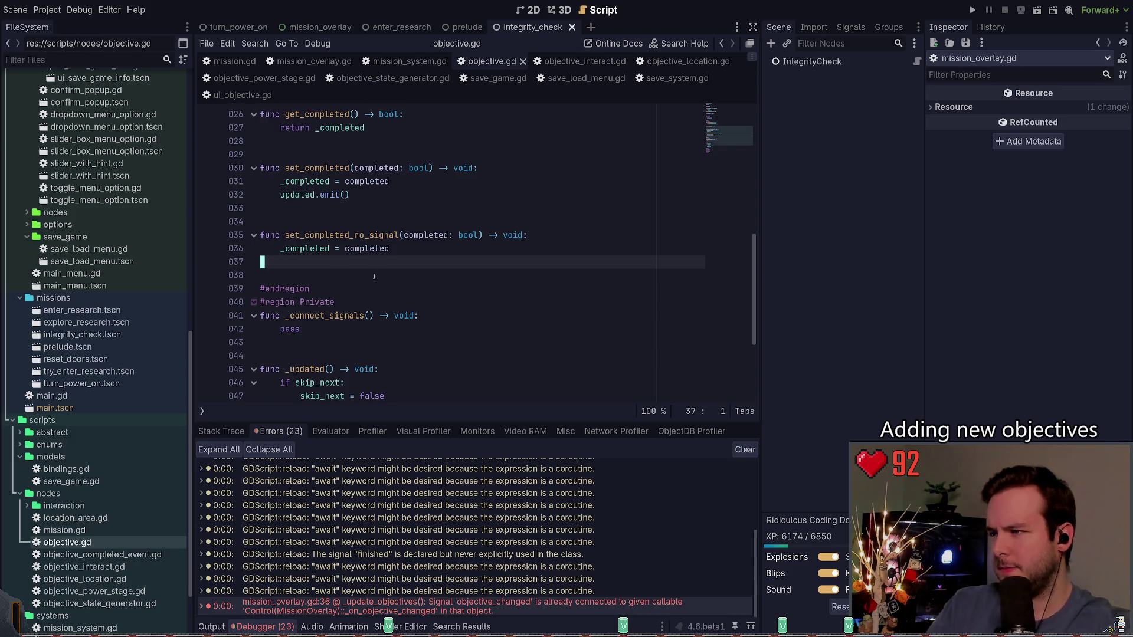
pyautogui.scroll(2, 374, 276)
pyautogui.click(369, 298)
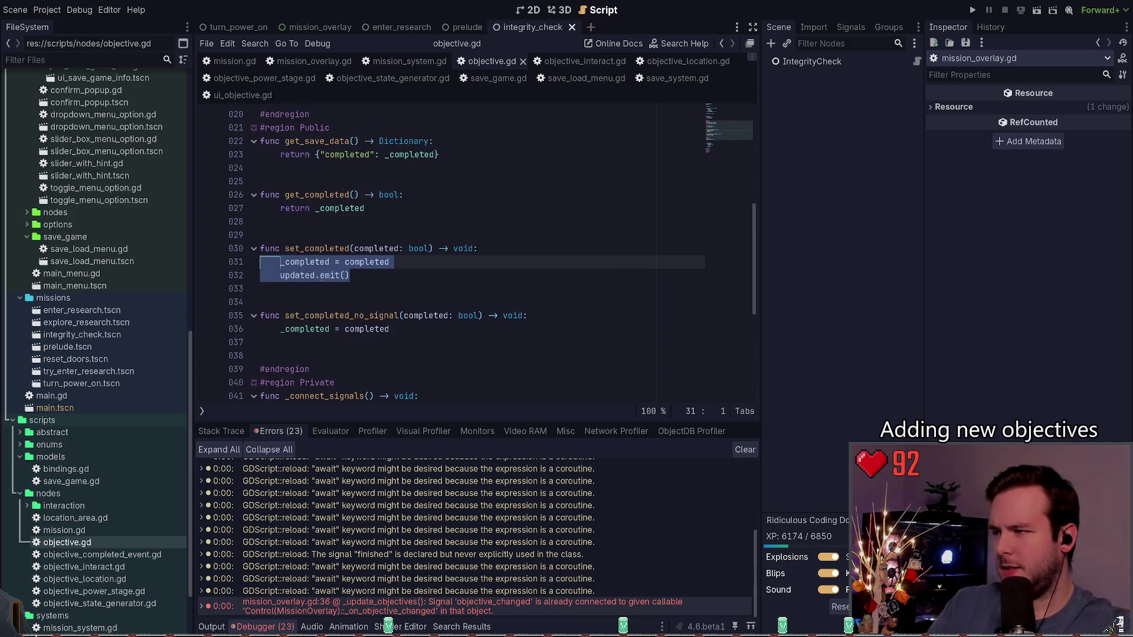
pyautogui.doubleClick(297, 275)
pyautogui.scroll(-5, 355, 290)
pyautogui.scroll(8, 356, 299)
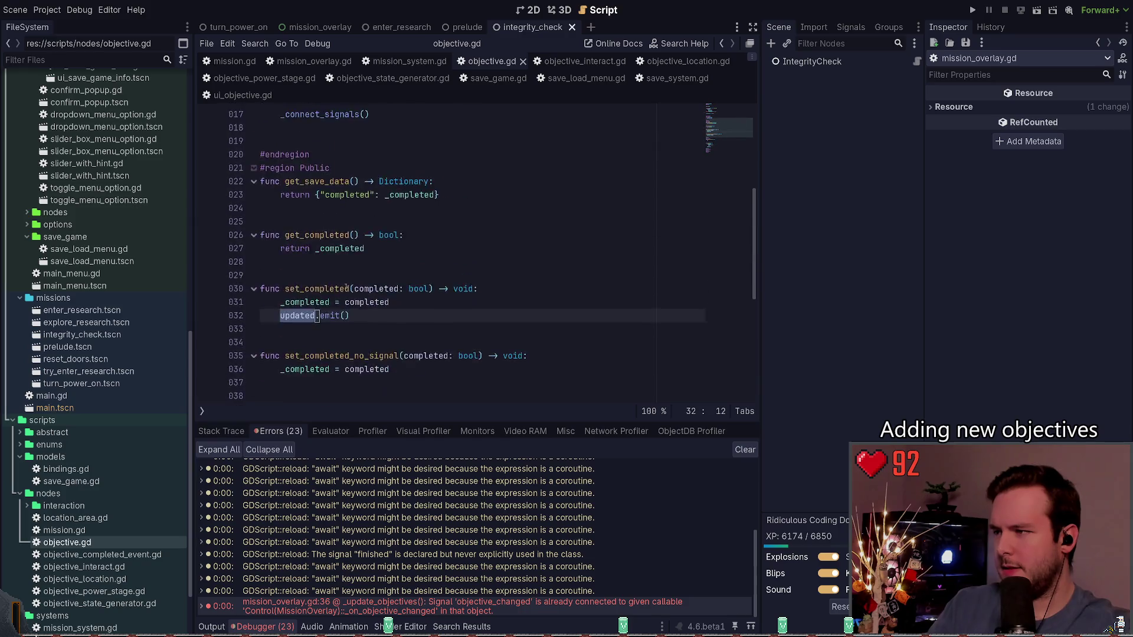
pyautogui.scroll(-9, 363, 292)
pyautogui.scroll(1, 366, 286)
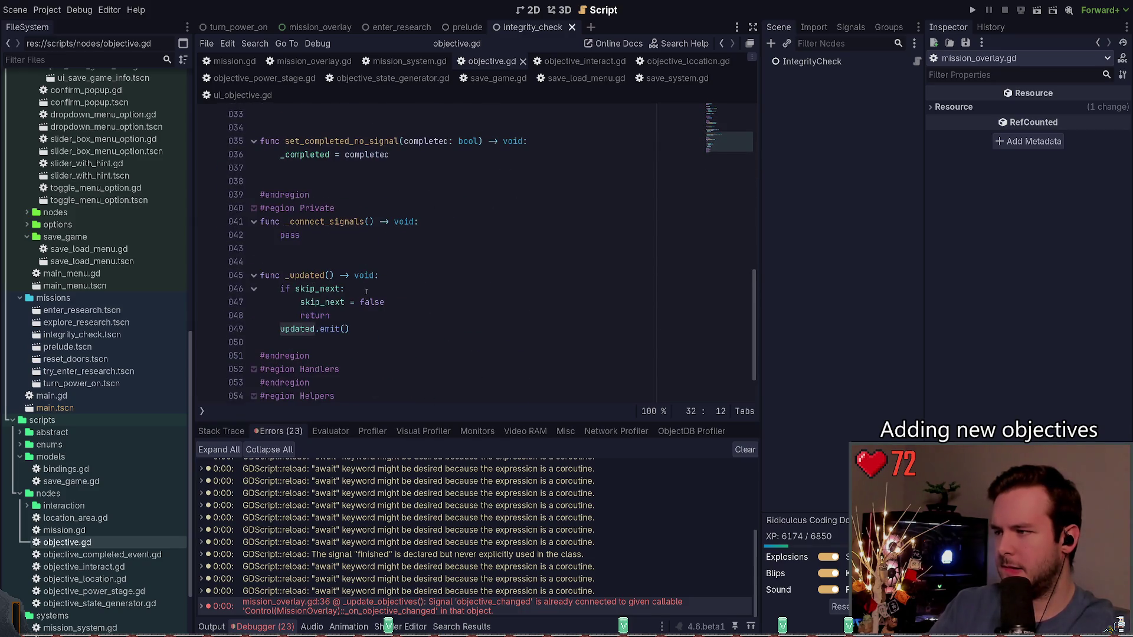
pyautogui.scroll(11, 388, 326)
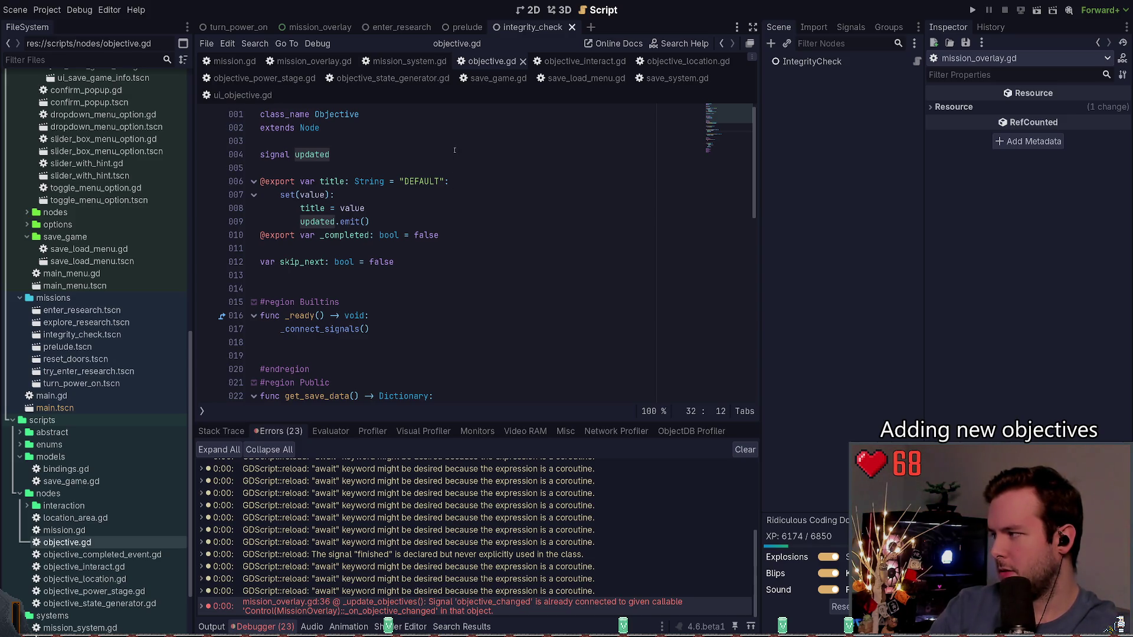
pyautogui.click(409, 62)
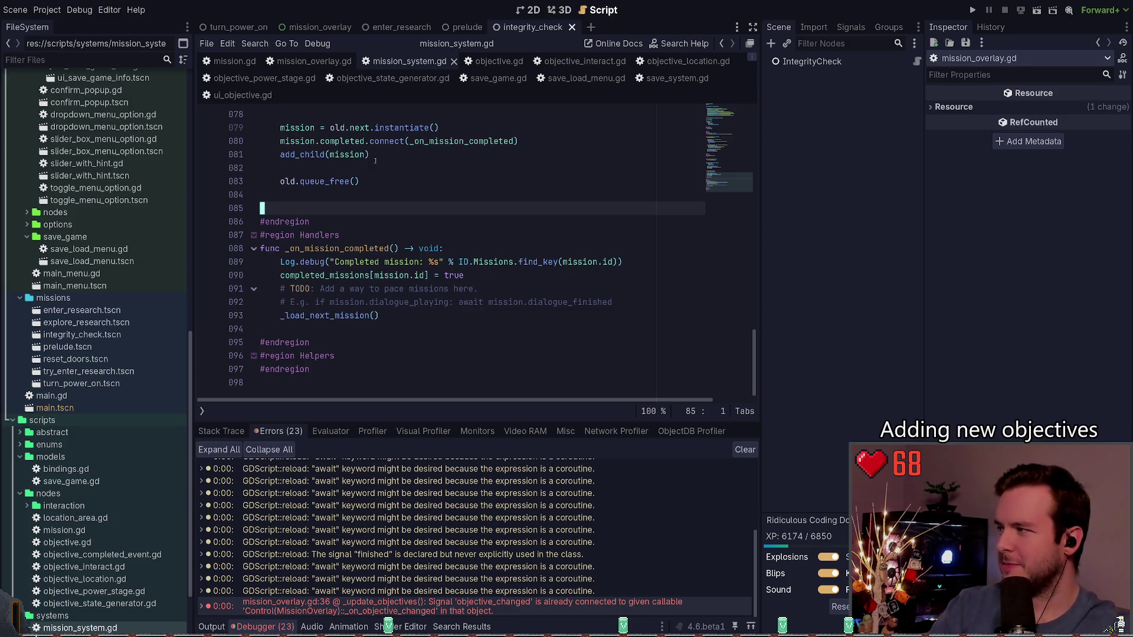
pyautogui.click(313, 61)
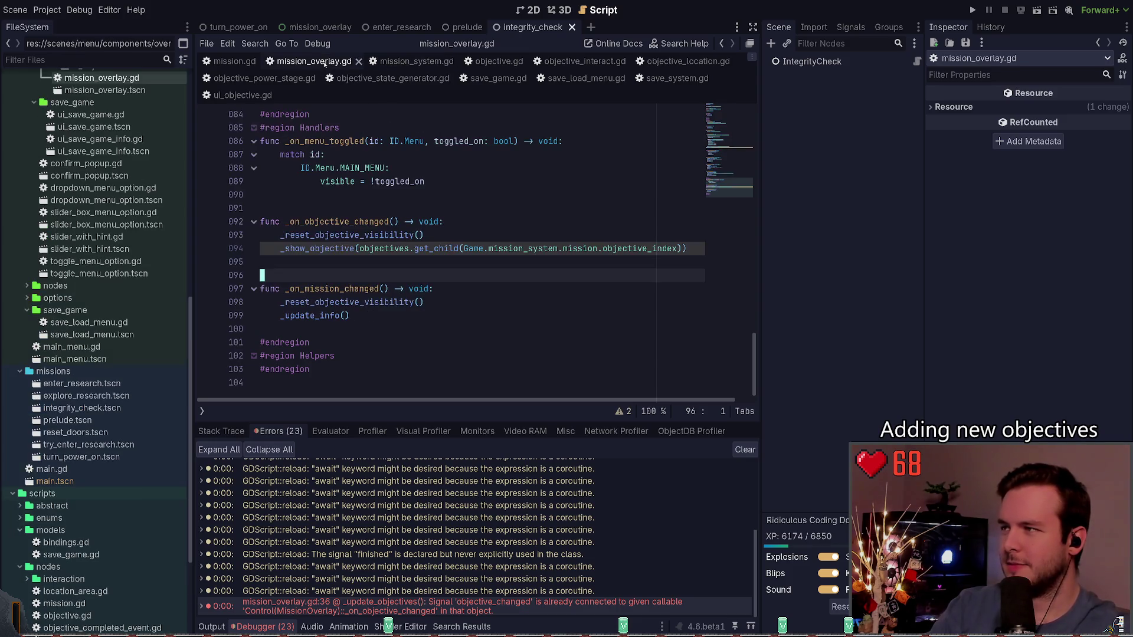
pyautogui.click(389, 265)
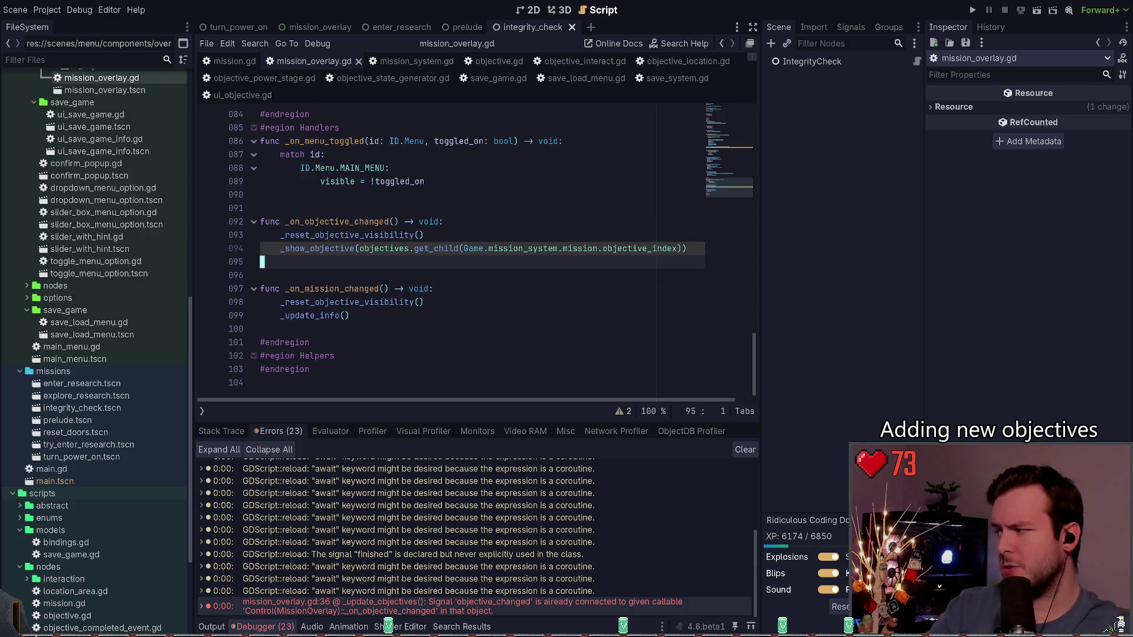
pyautogui.click(235, 61)
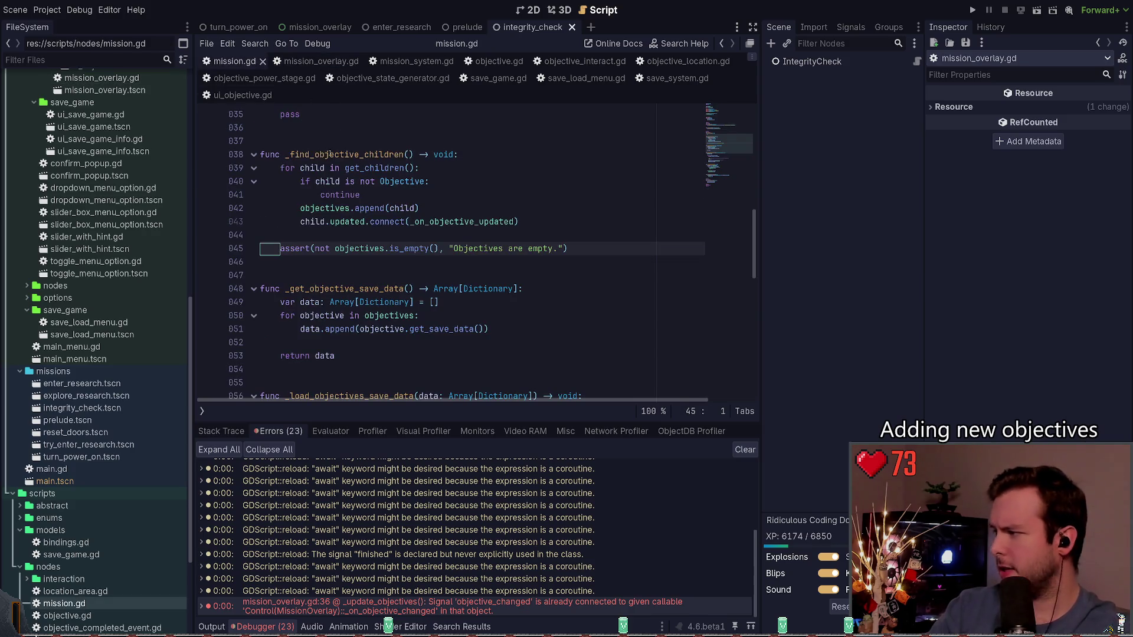
pyautogui.click(377, 262)
pyautogui.click(313, 61)
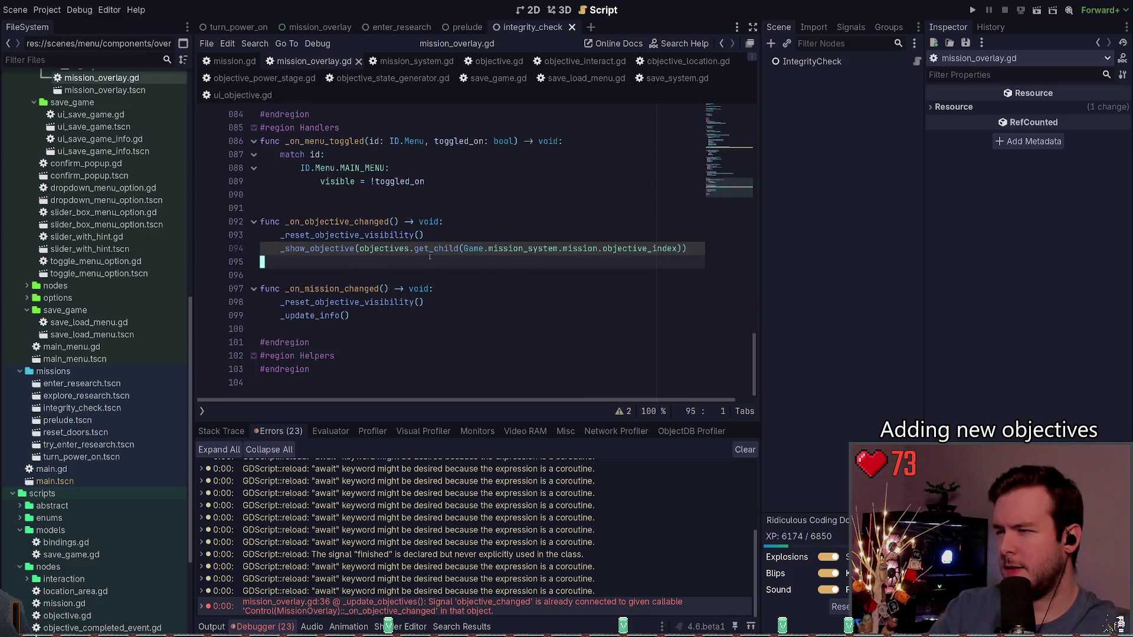
pyautogui.scroll(2, 421, 272)
pyautogui.scroll(4, 420, 271)
pyautogui.click(443, 236)
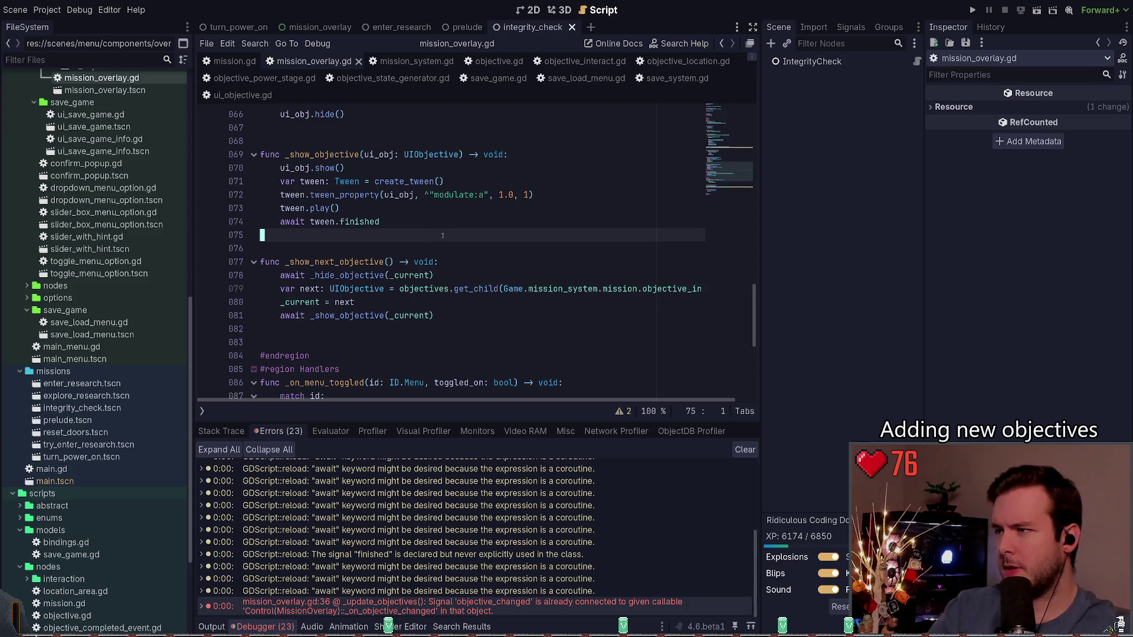
# - Search all project files for 'objective.updated'
pyautogui.hotkey('ctrl', 'shift', 'f')
pyautogui.write('objecti')
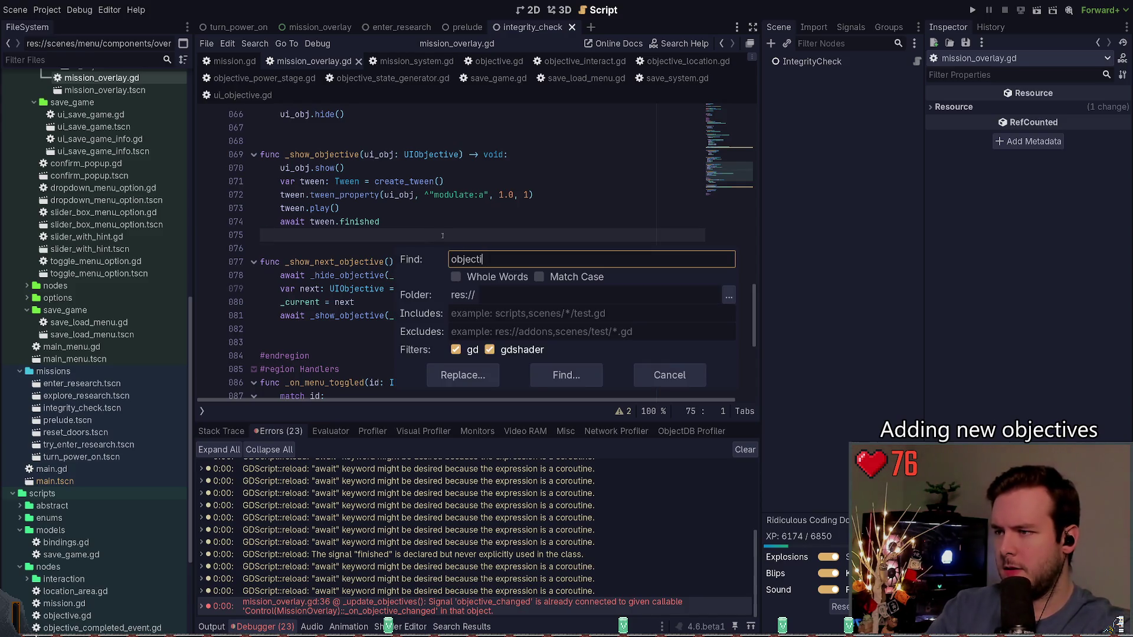
pyautogui.write('ve.su')
pyautogui.press('BackSpace')
pyautogui.press('BackSpace')
pyautogui.write('updated')
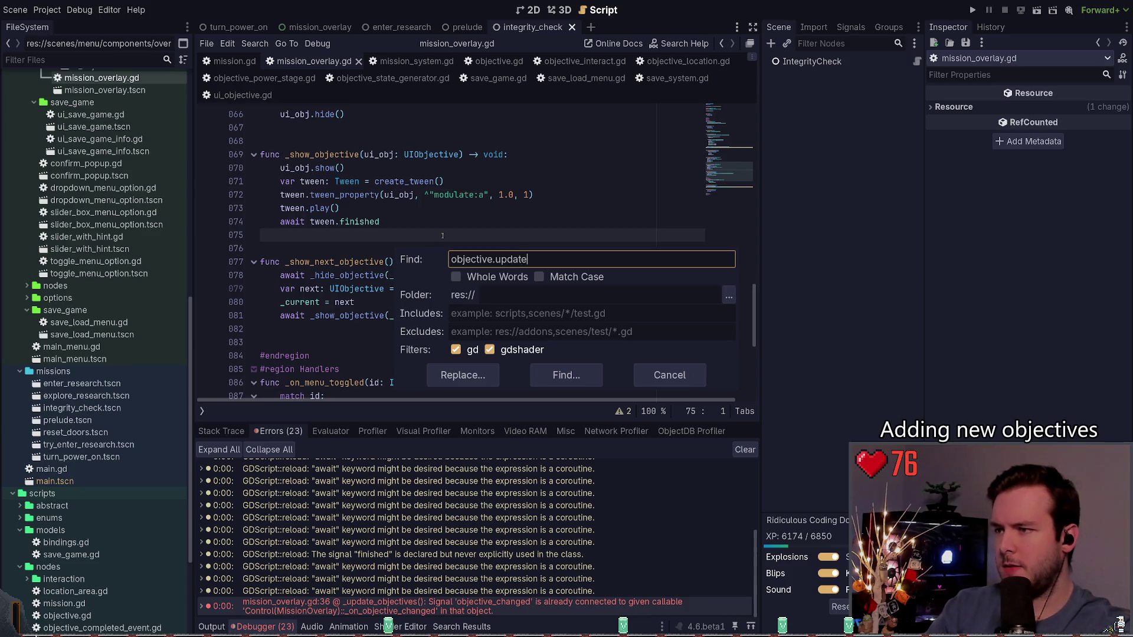
pyautogui.click(566, 375)
# - Open the line-10 match in ui_objective.gd and inspect the objective property's setter
pyautogui.click(324, 535)
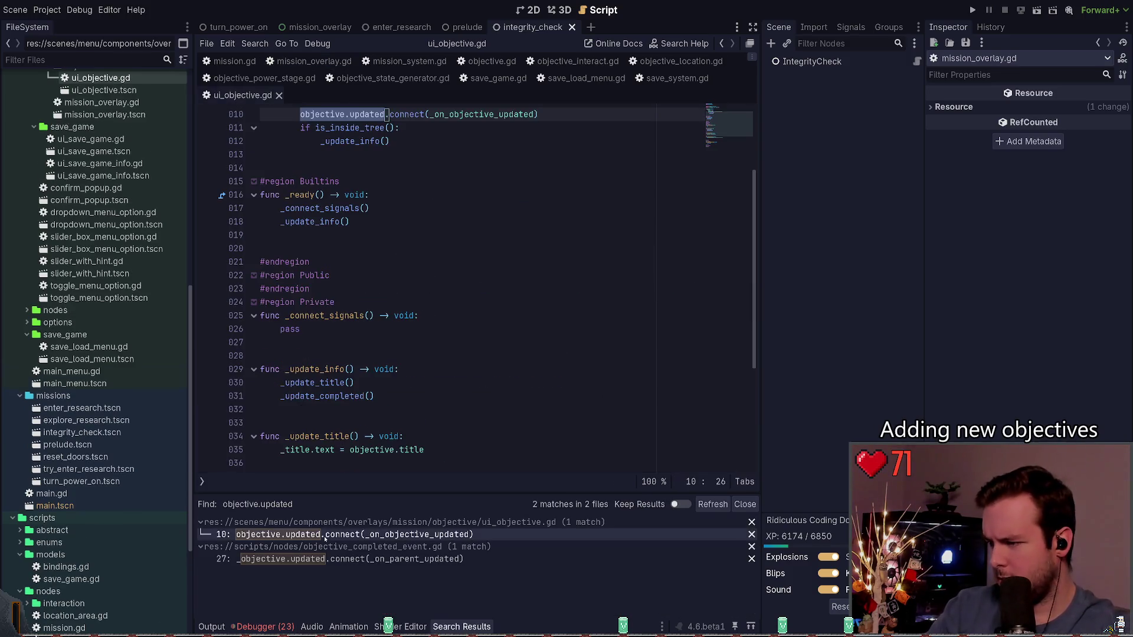
pyautogui.scroll(3, 431, 327)
pyautogui.click(413, 289)
pyautogui.moveTo(390, 263)
pyautogui.mouseDown()
pyautogui.moveTo(283, 208)
pyautogui.moveTo(394, 263)
pyautogui.moveTo(204, 199)
pyautogui.mouseUp()
pyautogui.click(331, 559)
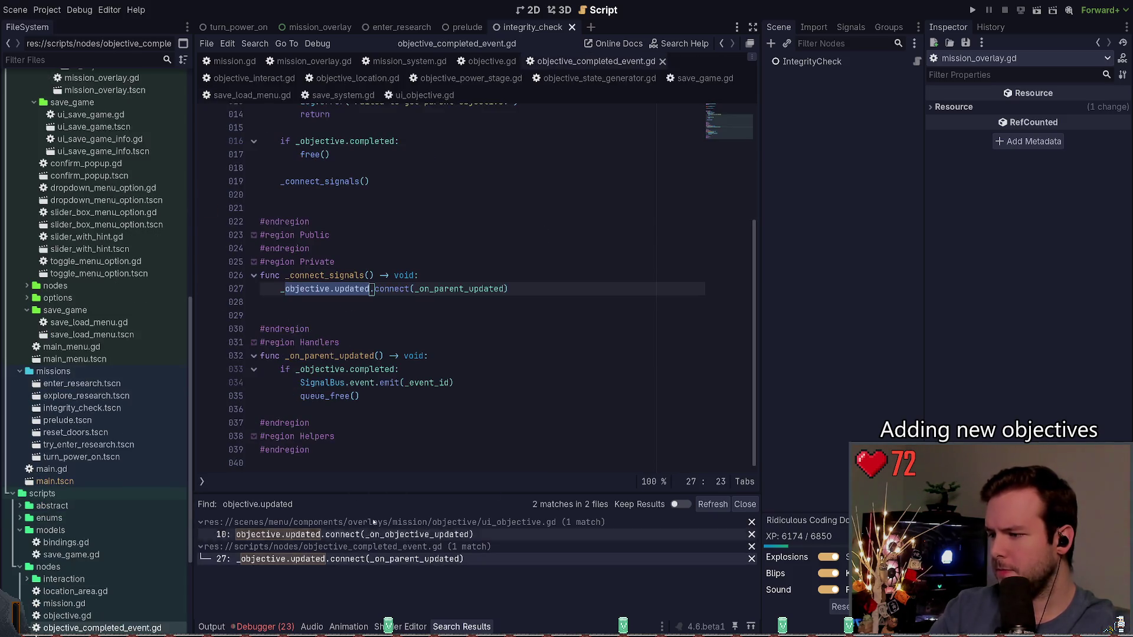
# - Inspect the match in objective_completed_event.gd, then close that script tab
pyautogui.click(405, 316)
pyautogui.click(405, 316)
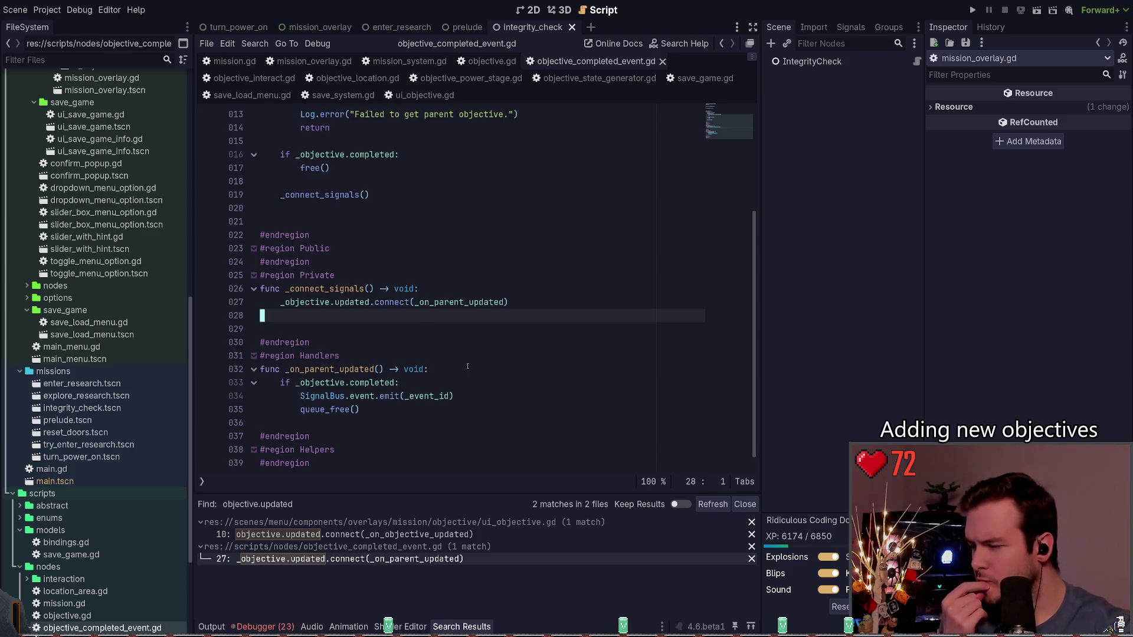
pyautogui.moveTo(400, 388)
pyautogui.mouseDown()
pyautogui.moveTo(330, 371)
pyautogui.moveTo(281, 383)
pyautogui.mouseUp()
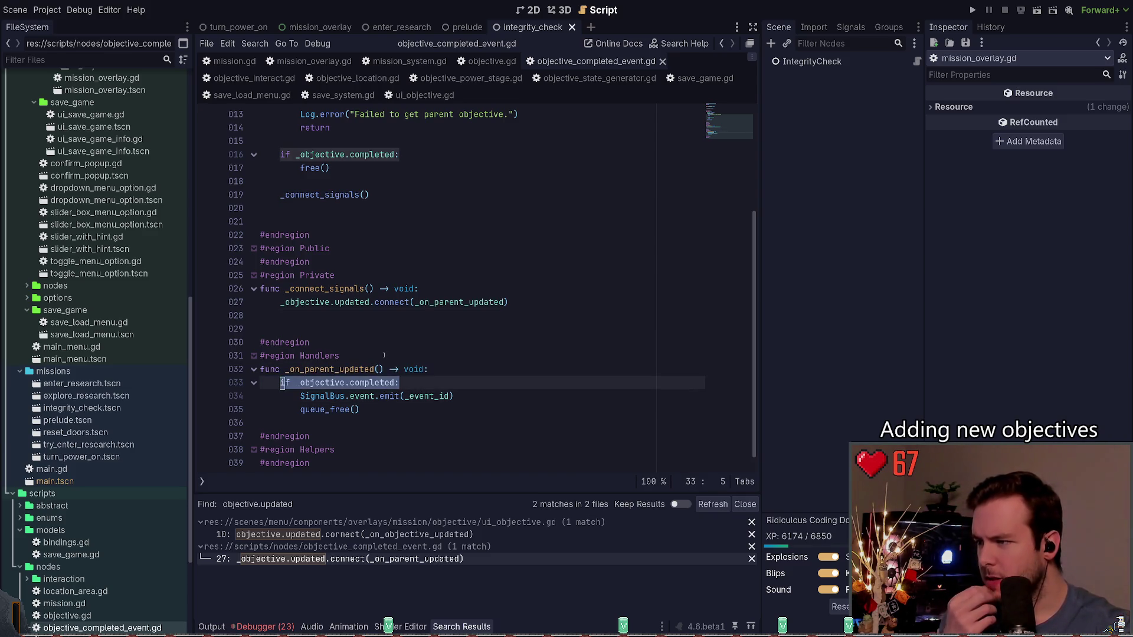
pyautogui.scroll(4, 367, 327)
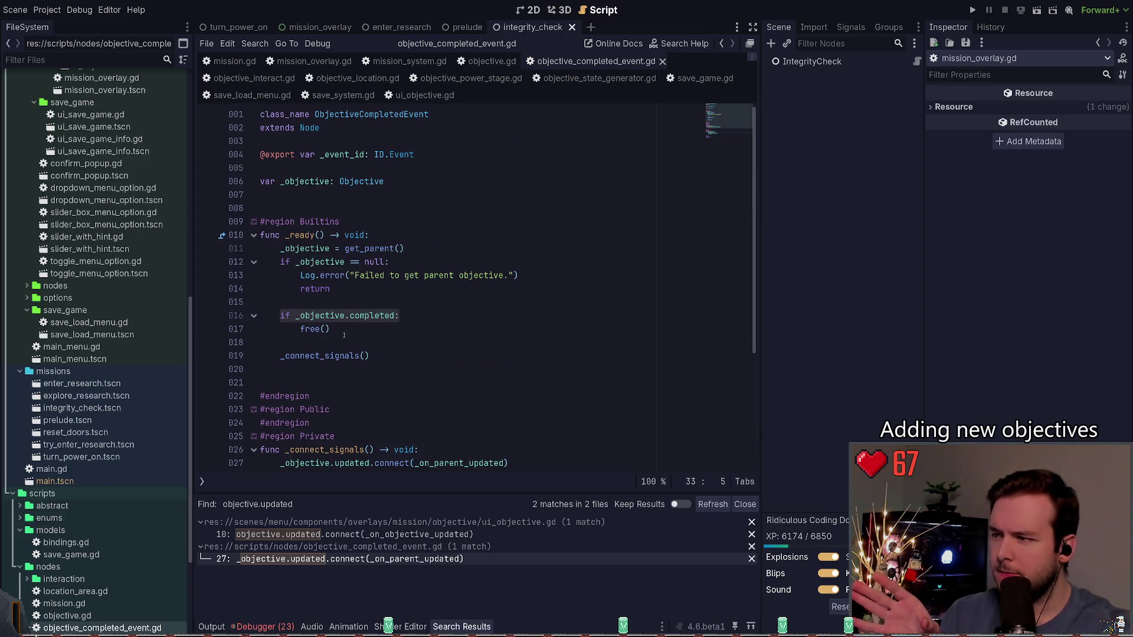
pyautogui.click(337, 340)
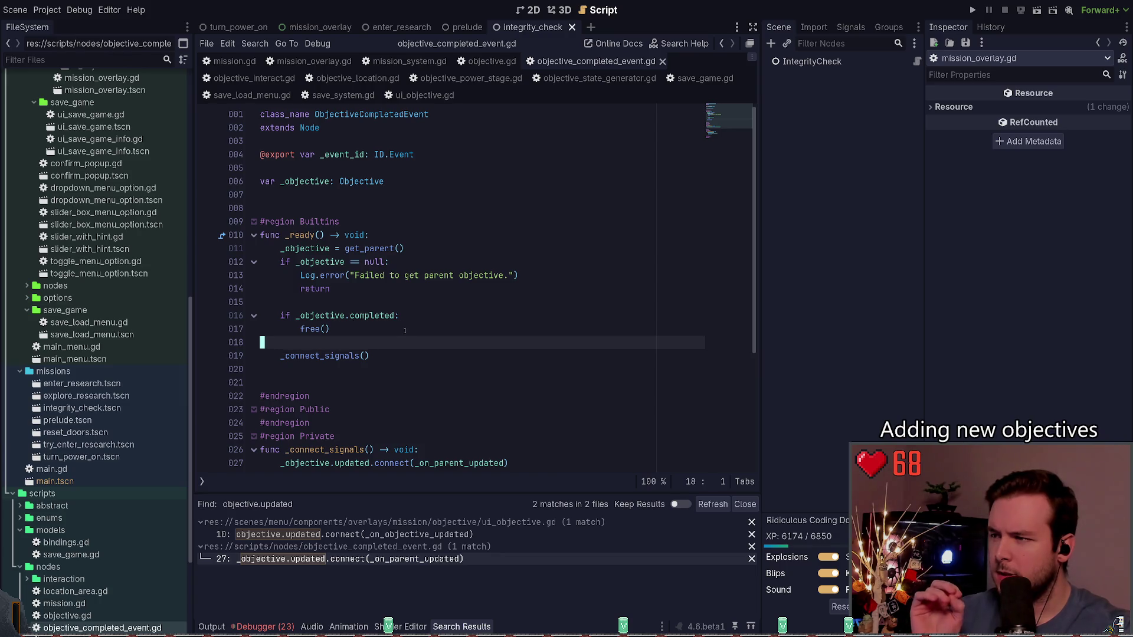
pyautogui.scroll(-4, 407, 333)
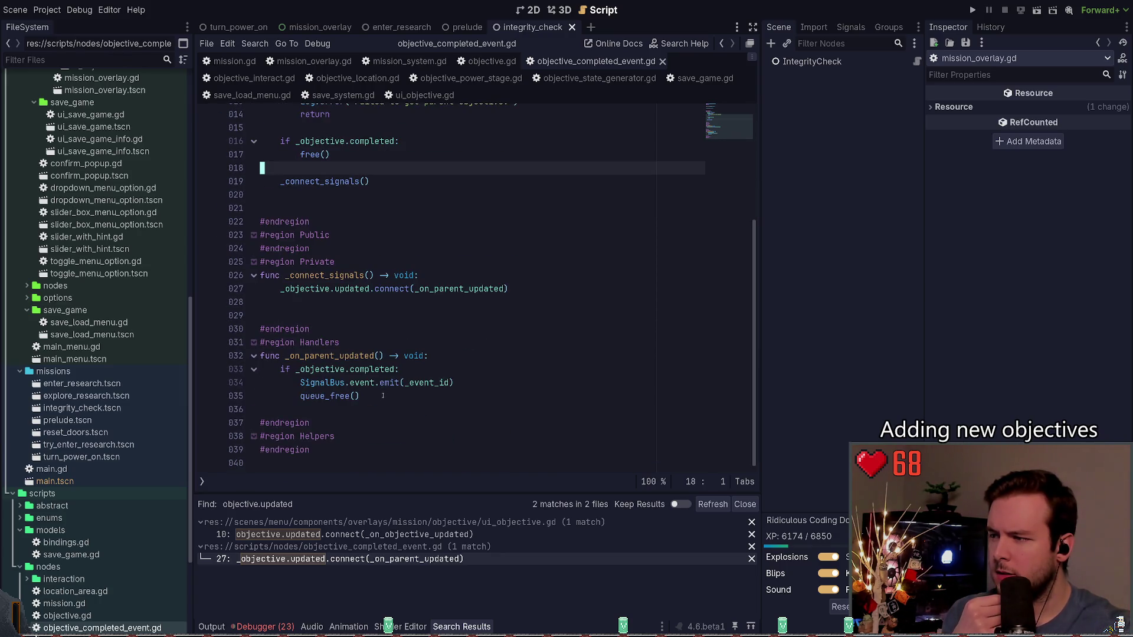
pyautogui.scroll(4, 365, 315)
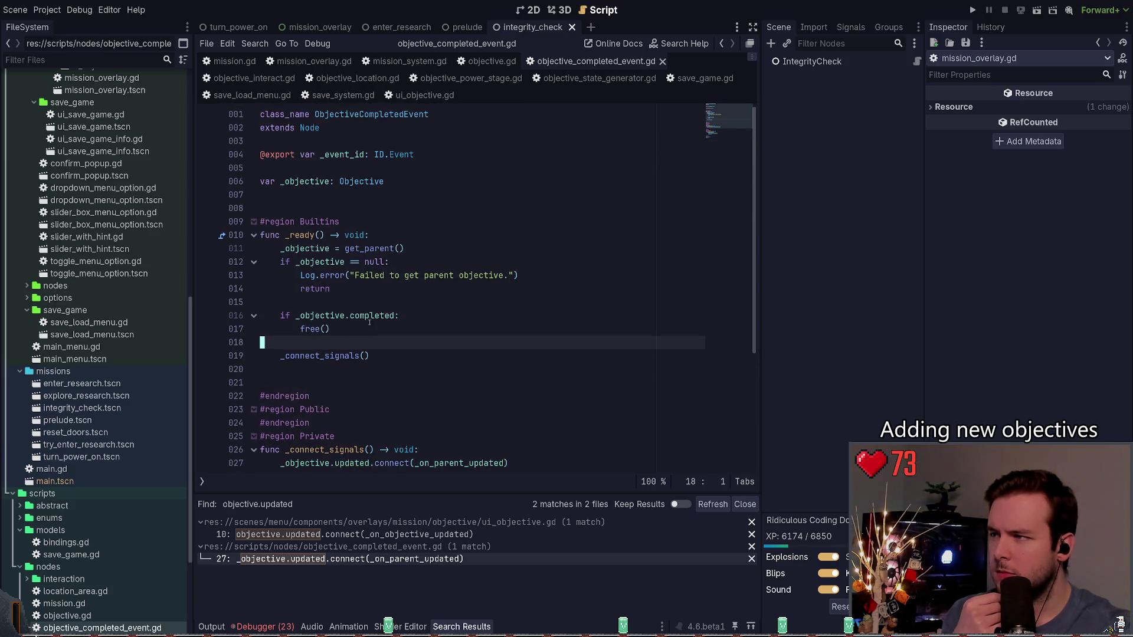
pyautogui.scroll(-3, 391, 251)
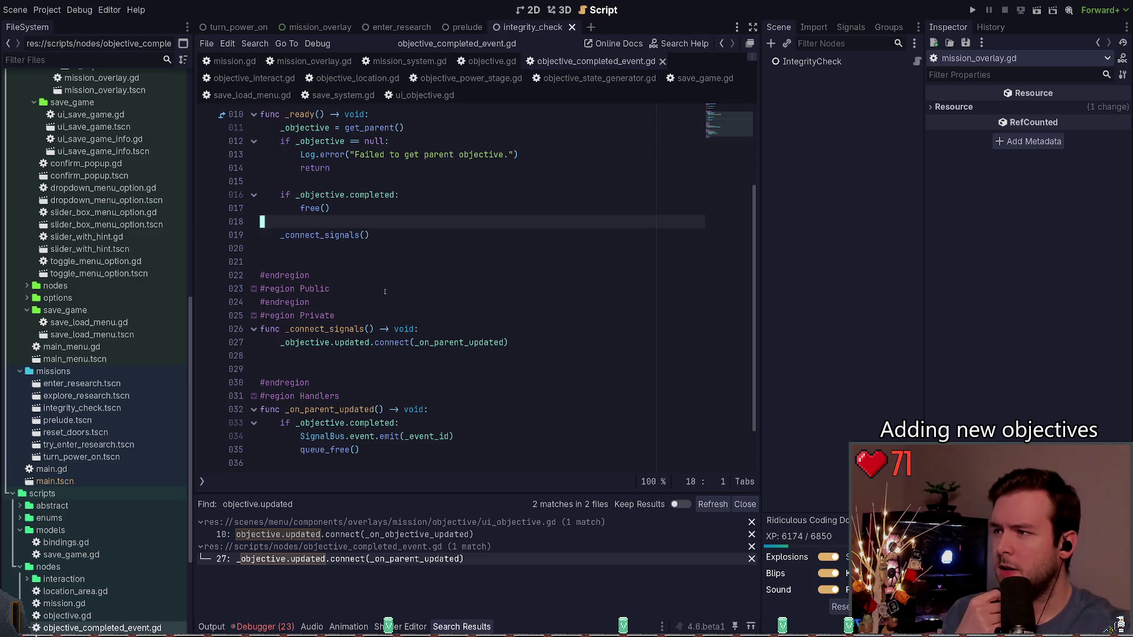
pyautogui.hotkey('ctrl', 'w')
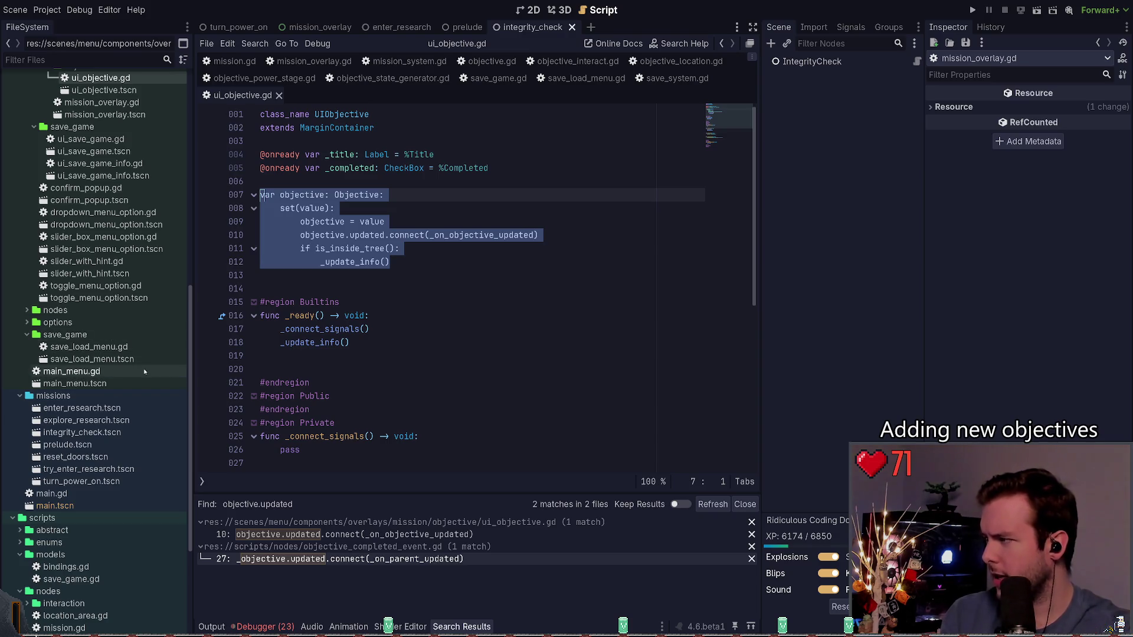
# - Look over ui_objective.gd's _ready region, return to the line-10 match, and show the debugger's Errors list
pyautogui.click(447, 320)
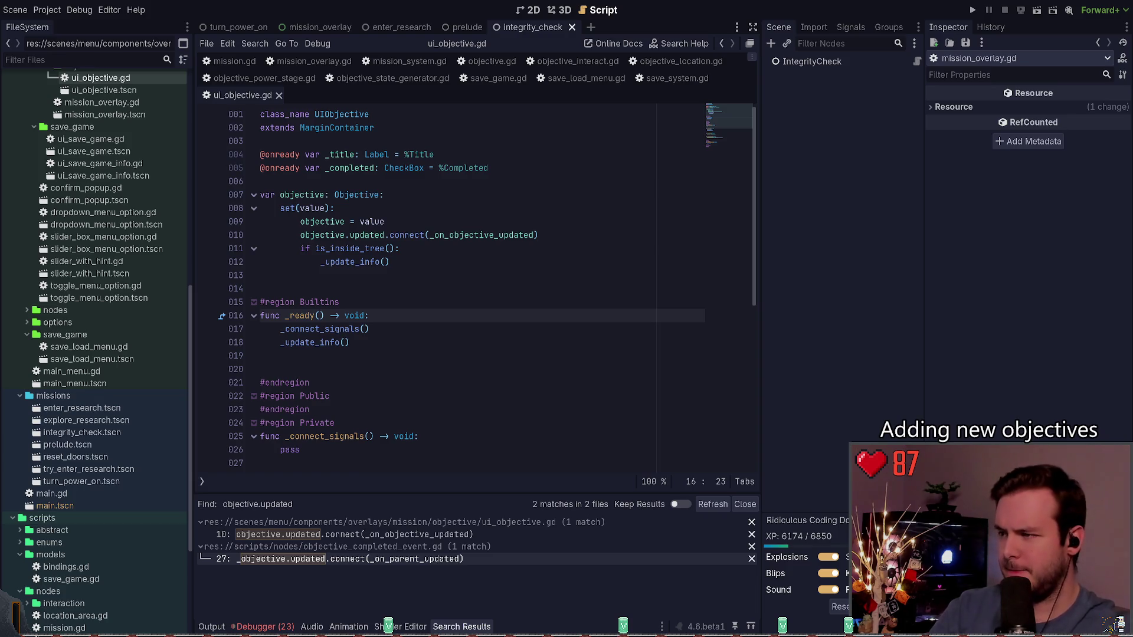
pyautogui.press('Up')
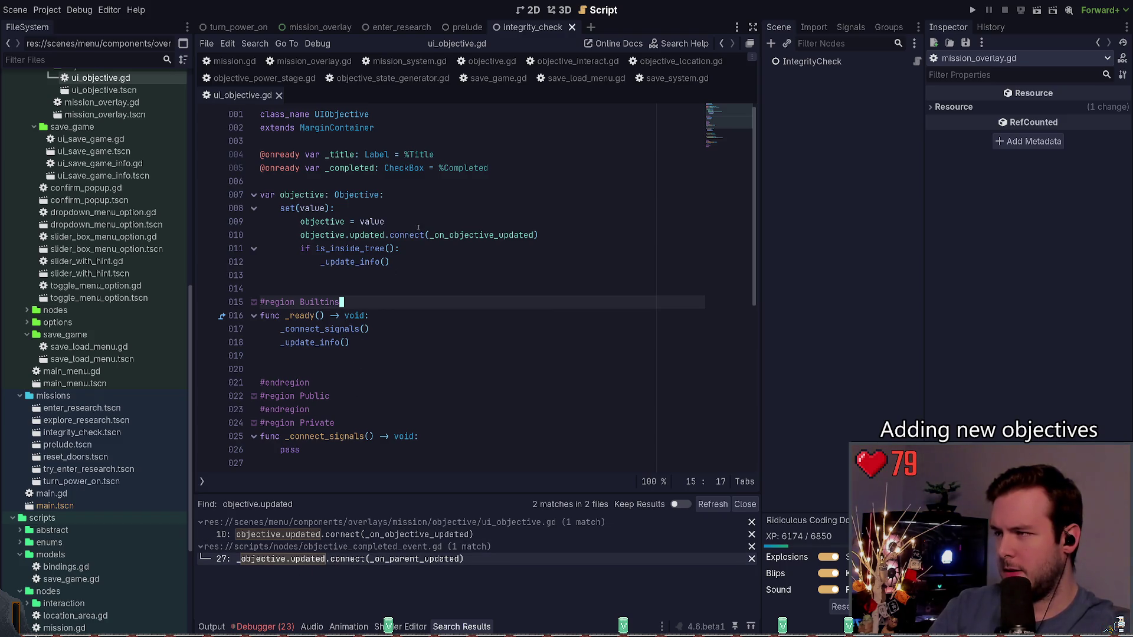
pyautogui.click(337, 534)
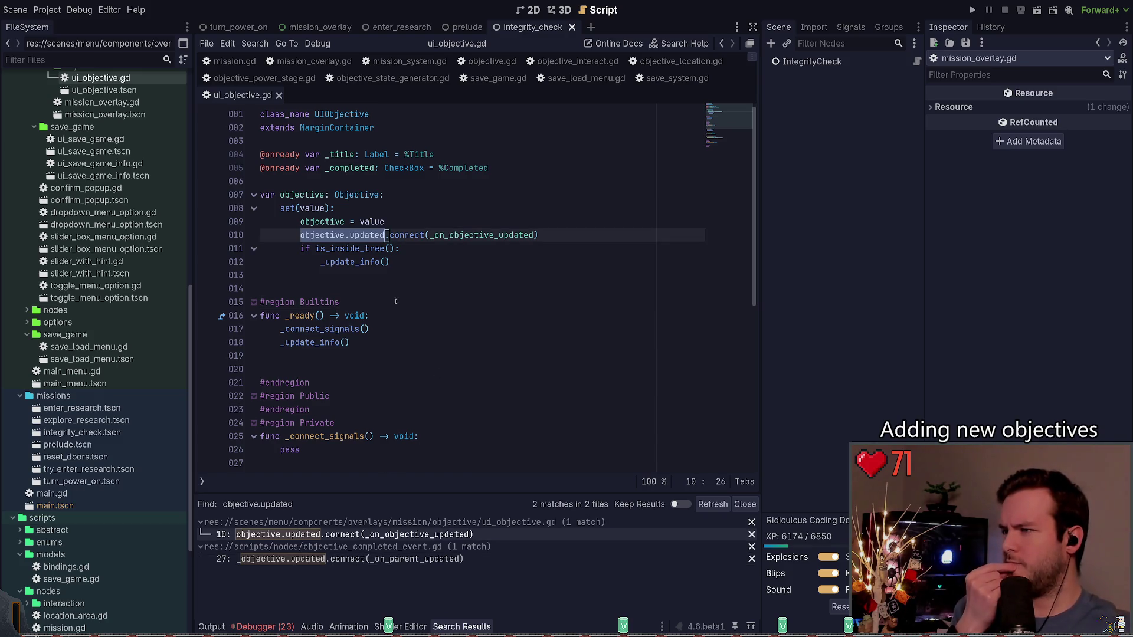
pyautogui.click(265, 627)
# - Show the Output log and open objective_power_stage.gd
pyautogui.click(212, 627)
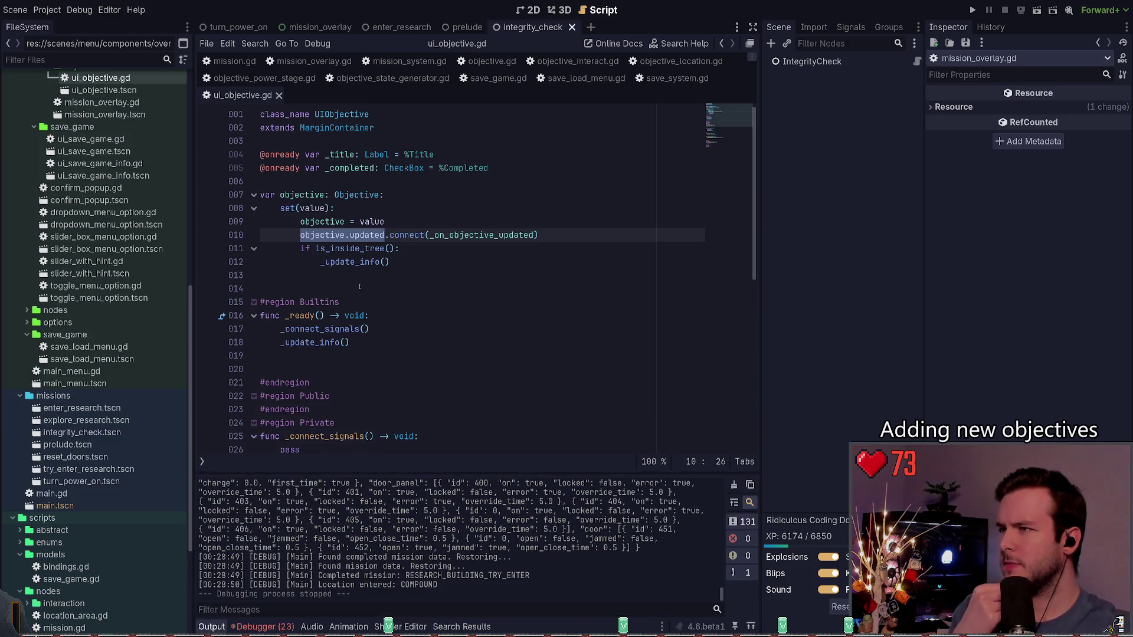
pyautogui.click(278, 78)
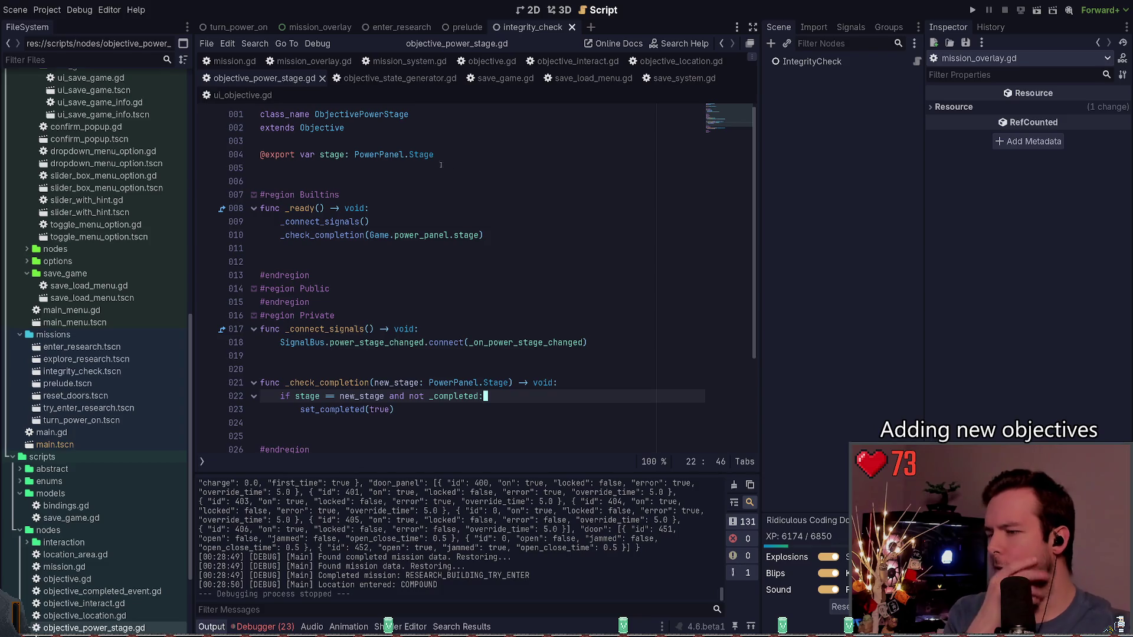
pyautogui.scroll(-3, 413, 236)
pyautogui.click(389, 316)
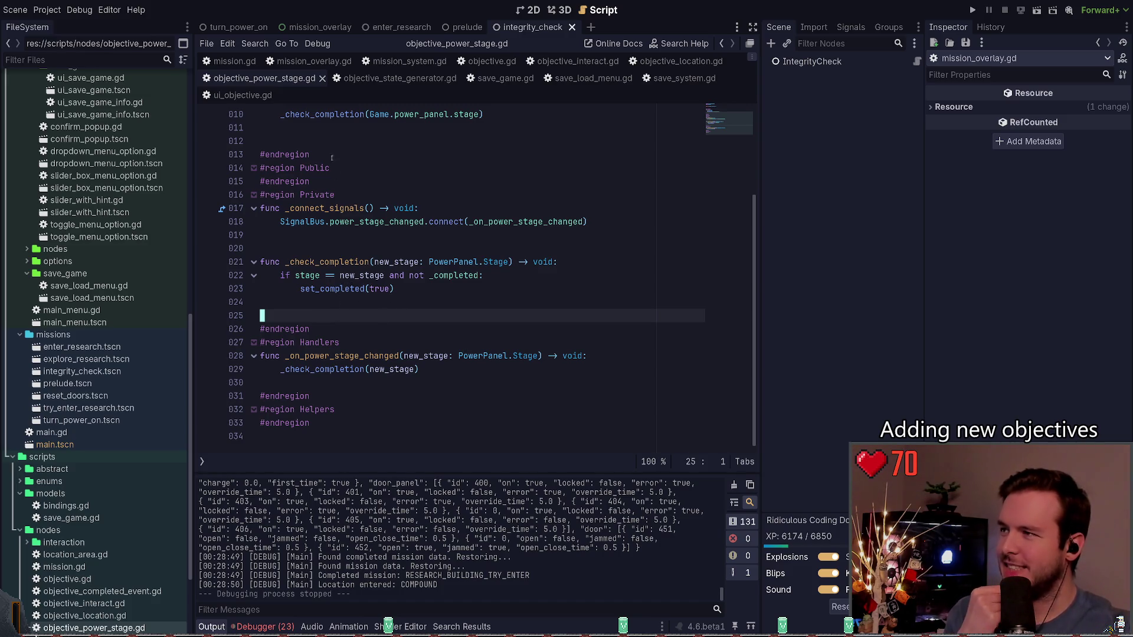
# - Go back to mission.gd and scroll down to _on_objective_updated and _check_mission_completed
pyautogui.hotkey('alt', 'Left')
pyautogui.scroll(-3, 363, 314)
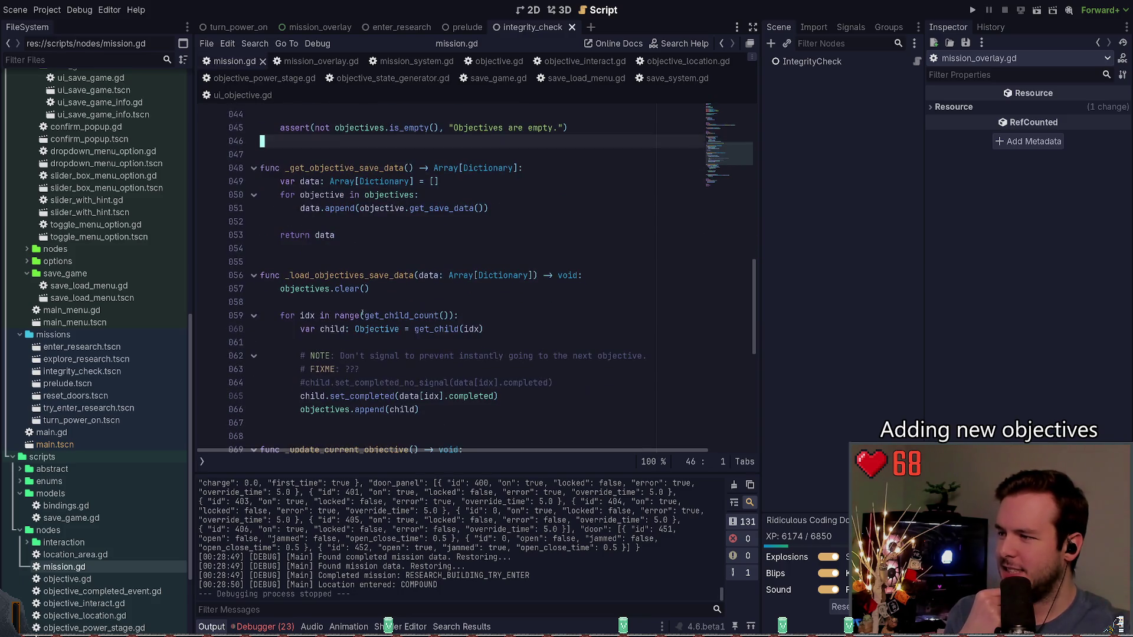
pyautogui.scroll(-5, 362, 315)
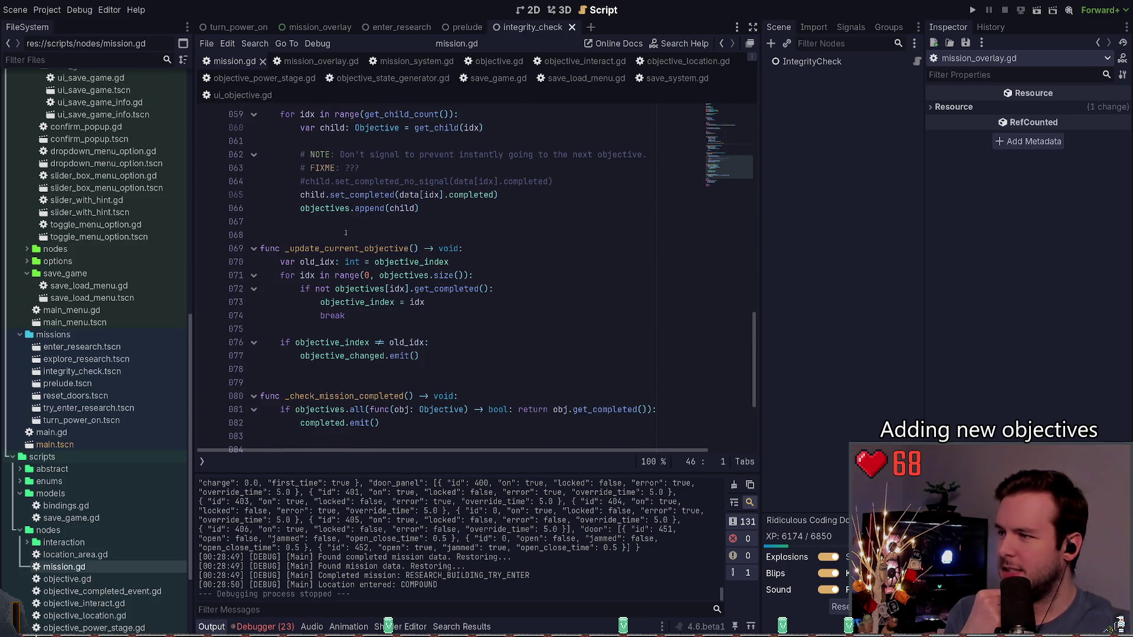
pyautogui.scroll(-4, 345, 233)
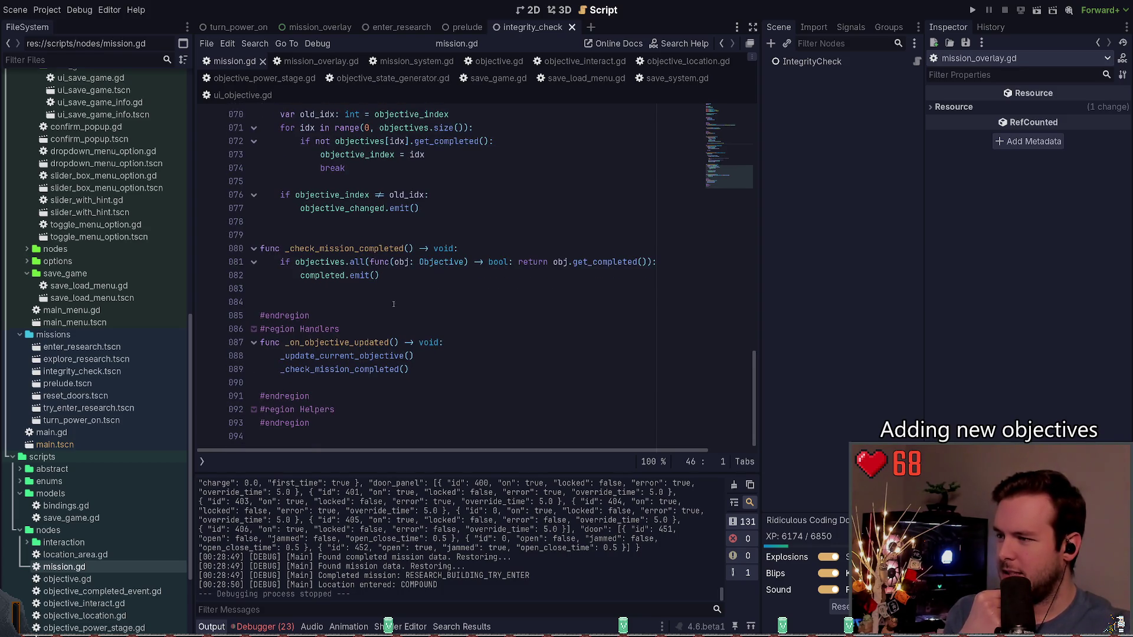
pyautogui.click(388, 302)
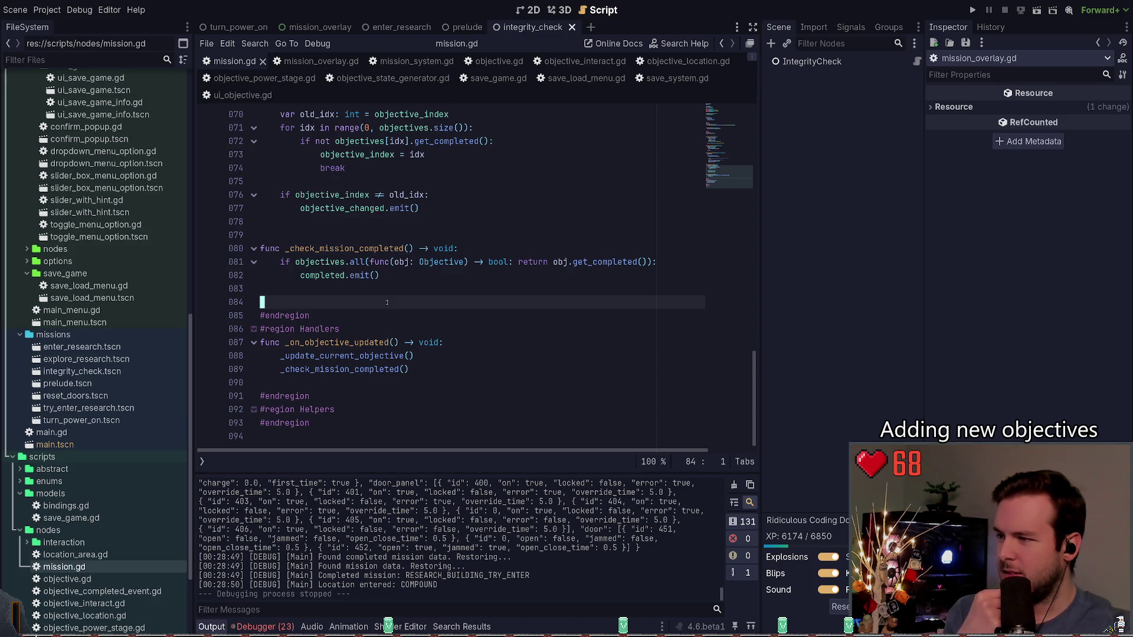